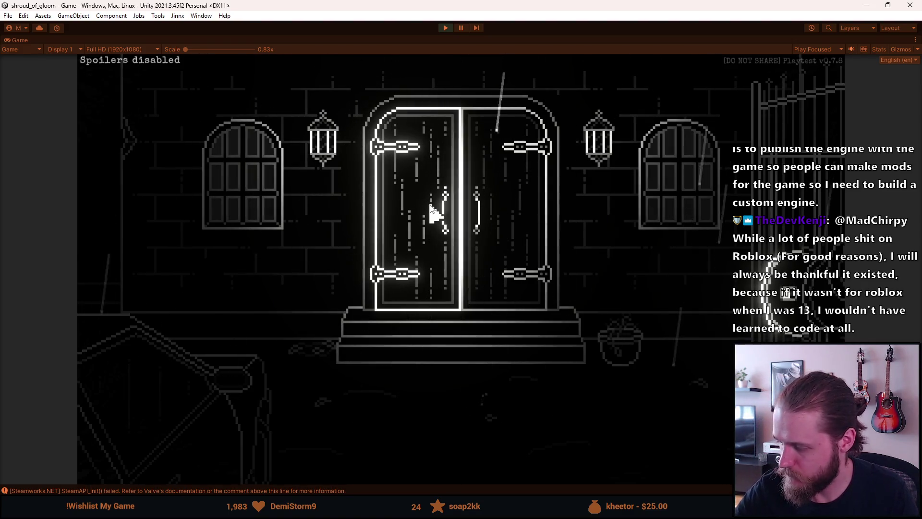
# Step: Pause and unpause the running game, then reload it from the F1 developer tools
pyautogui.press('Escape')
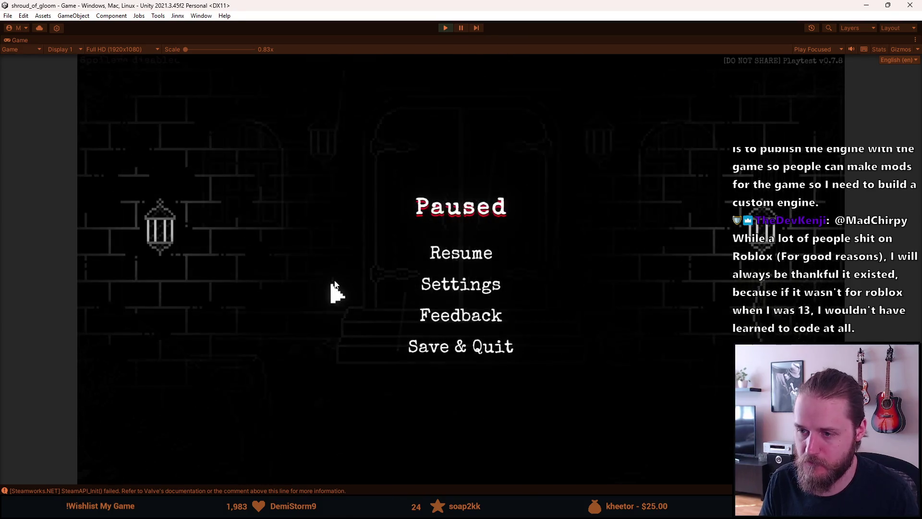
pyautogui.press('Escape')
pyautogui.press('F1')
pyautogui.click(305, 163)
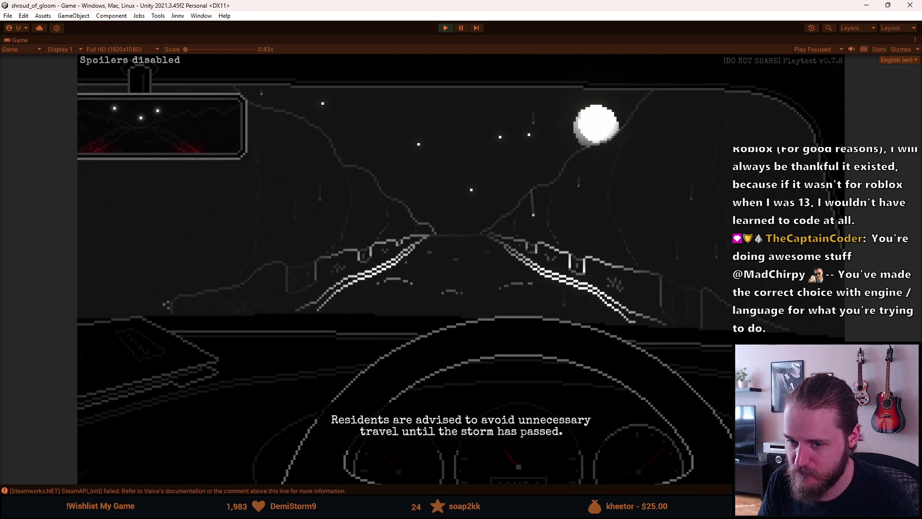
# Step: Pause the game again and stop the playtest to return to editing
pyautogui.press('Escape')
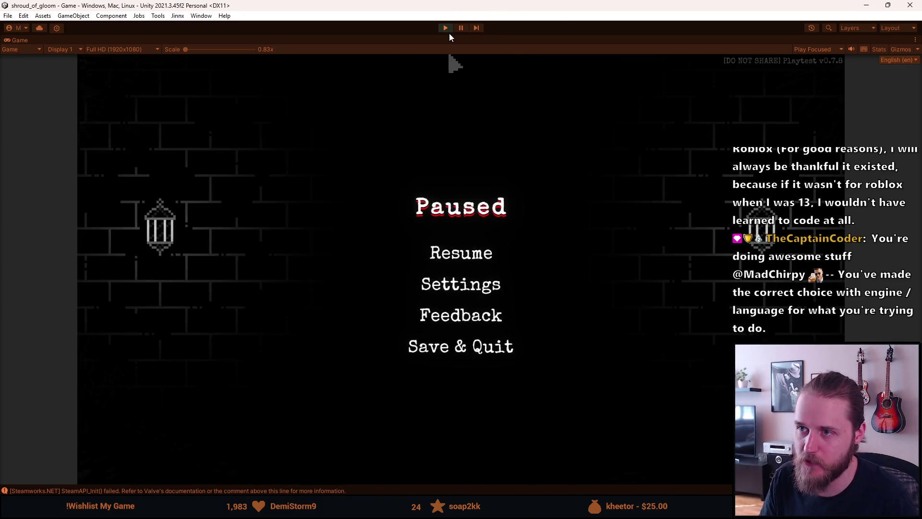
pyautogui.click(447, 29)
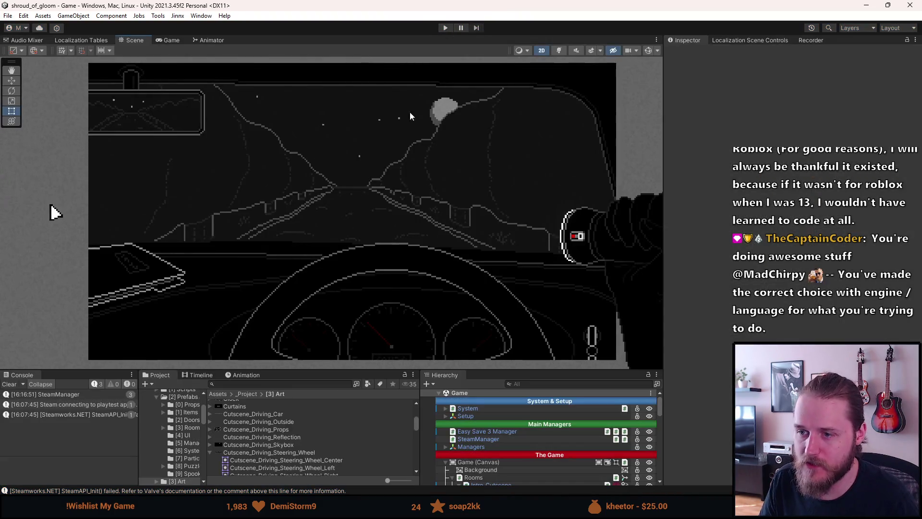
pyautogui.scroll(-5, 486, 460)
pyautogui.scroll(-3, 490, 454)
# Step: Select Steering_Wheel, collapse Car_Objects, disable Intro_Cutscene and enable Outside_Car
pyautogui.click(495, 442)
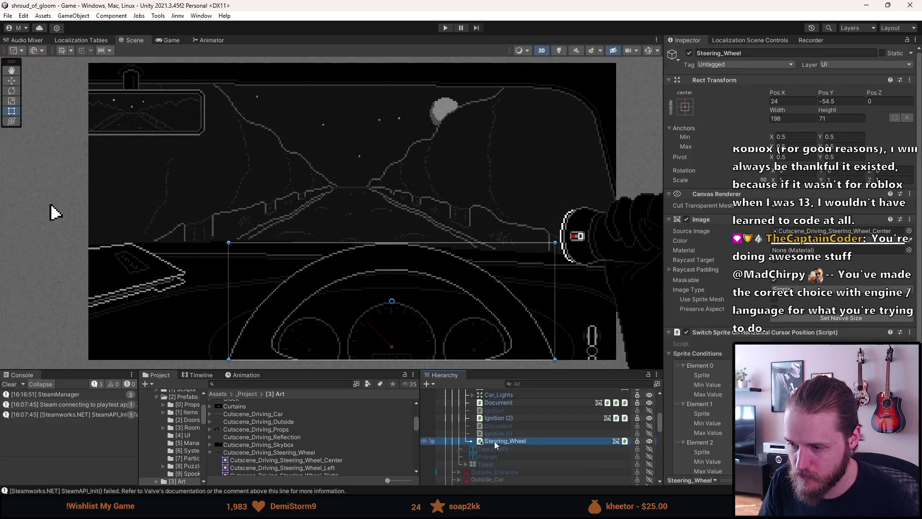
pyautogui.scroll(2, 502, 448)
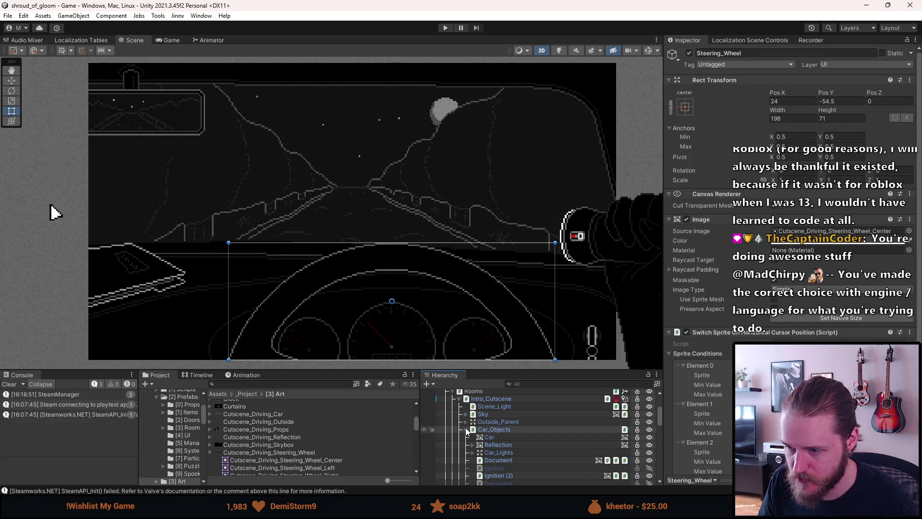
pyautogui.click(465, 430)
pyautogui.click(461, 398)
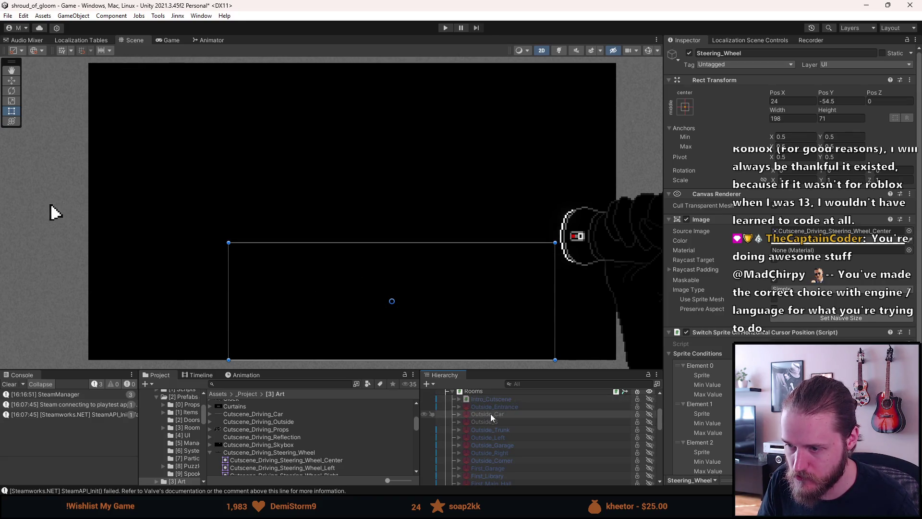
pyautogui.click(490, 413)
# Step: Paste Steering_Wheel as a child of Outside_Car
pyautogui.rightClick(491, 414)
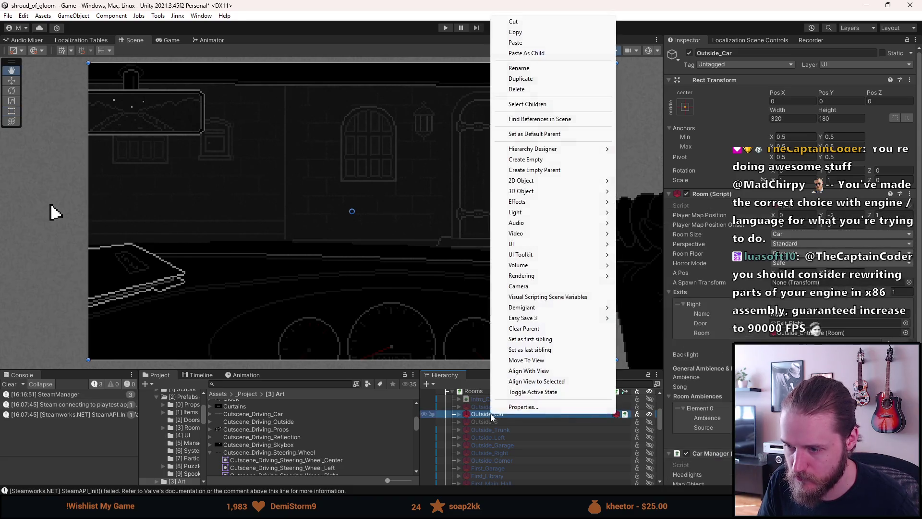
pyautogui.click(562, 53)
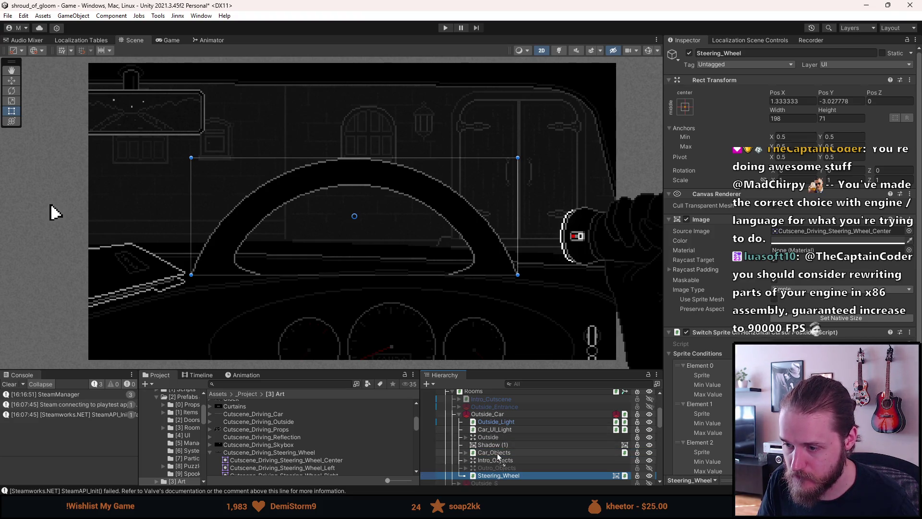
# Step: Nest Steering_Wheel under Car_Objects and move it down into the dashboard
pyautogui.moveTo(497, 476); pyautogui.dragTo(495, 452)
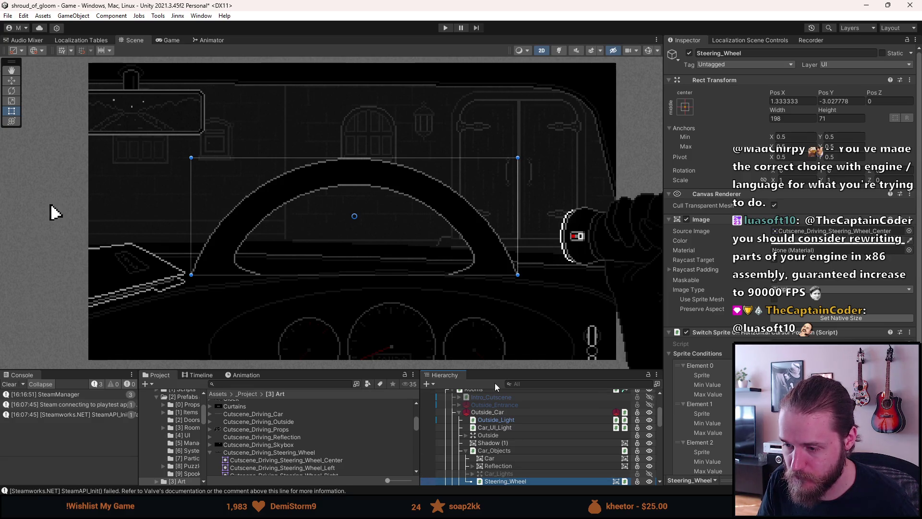
pyautogui.press('w')
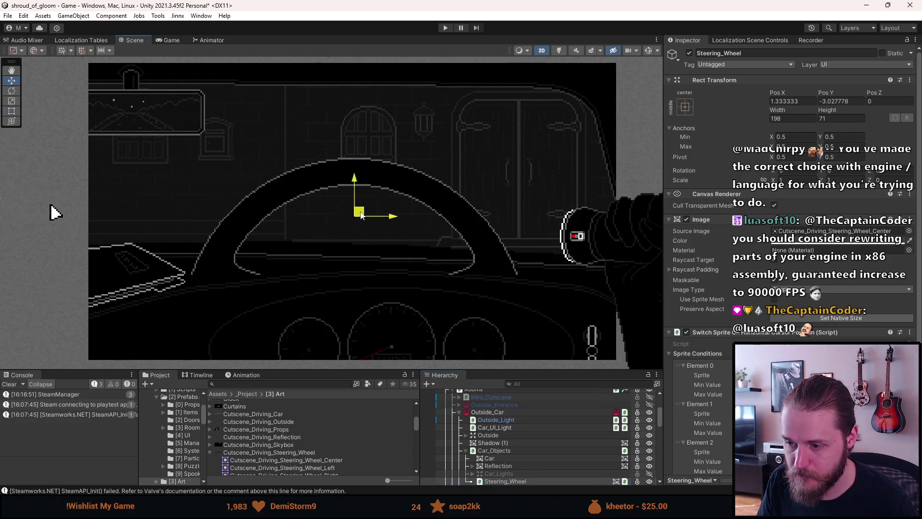
pyautogui.moveTo(362, 216); pyautogui.dragTo(408, 300)
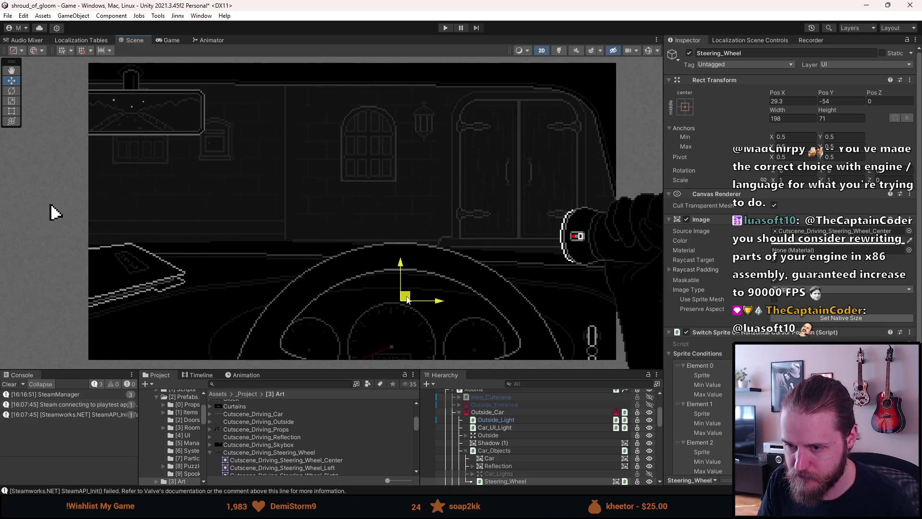
pyautogui.scroll(3, 383, 350)
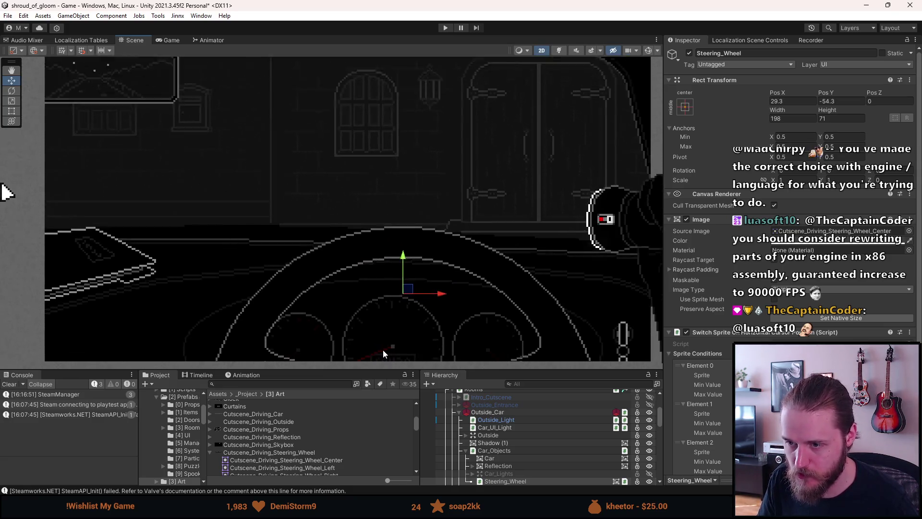
pyautogui.moveTo(383, 350); pyautogui.dragTo(370, 268)
pyautogui.scroll(1, 370, 268)
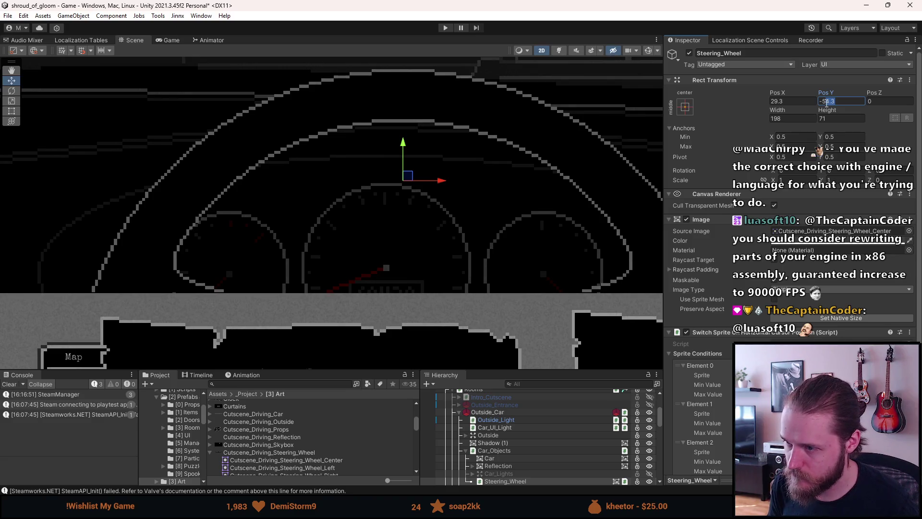
# Step: Set the steering wheel's position to X 24, Y -54.5
pyautogui.press('BackSpace')
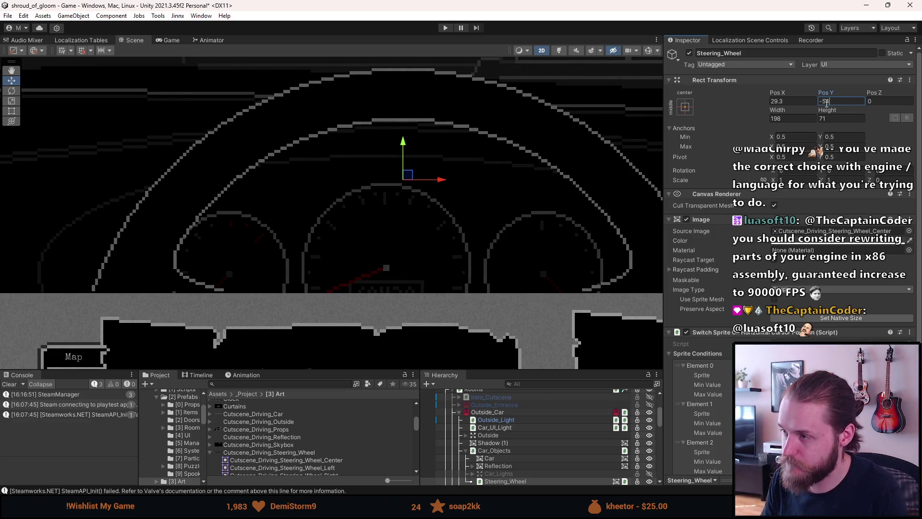
pyautogui.write('45.5')
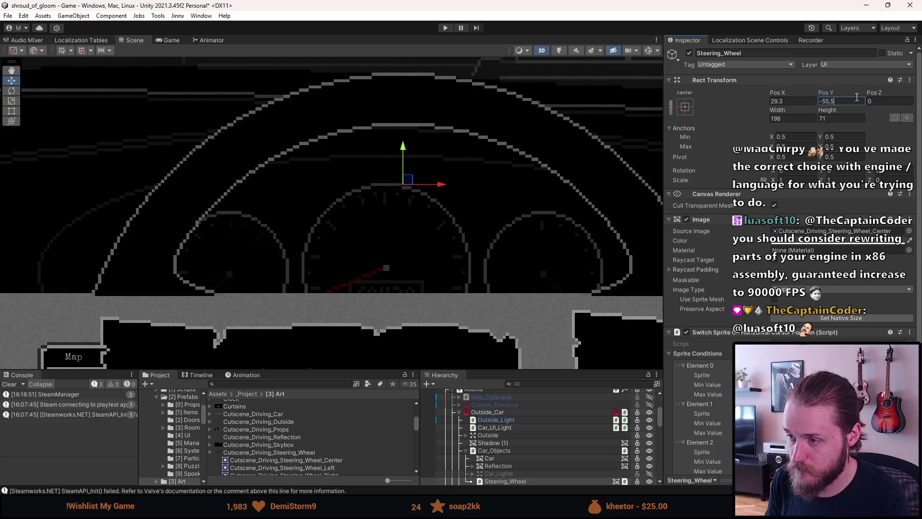
pyautogui.press('BackSpace')
pyautogui.write('4')
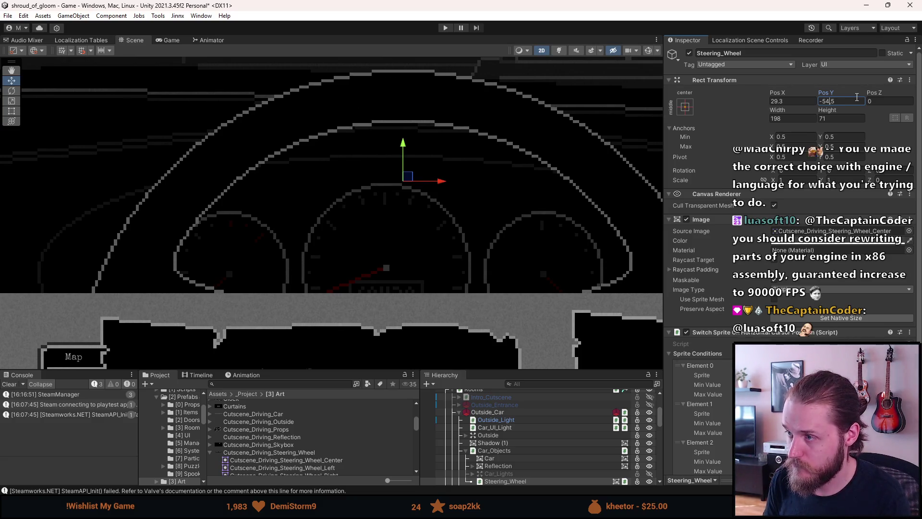
pyautogui.press('BackSpace')
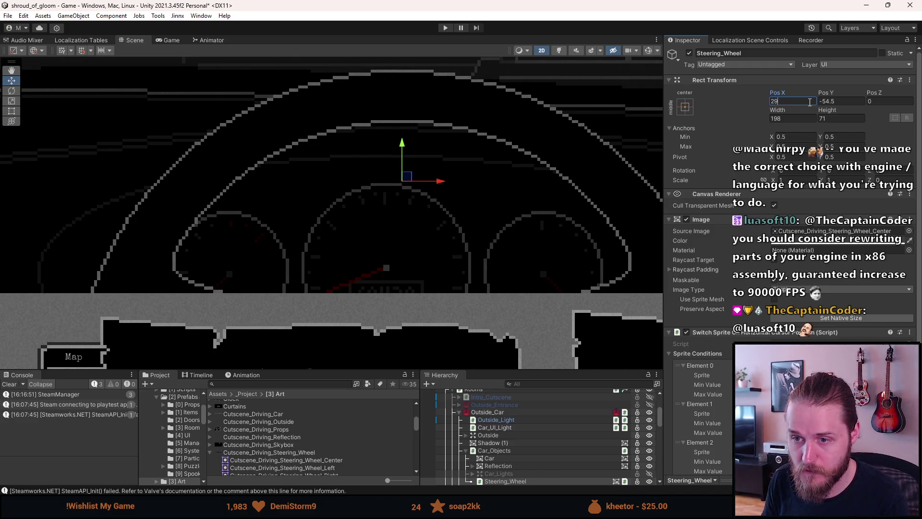
pyautogui.press('BackSpace')
pyautogui.write('4')
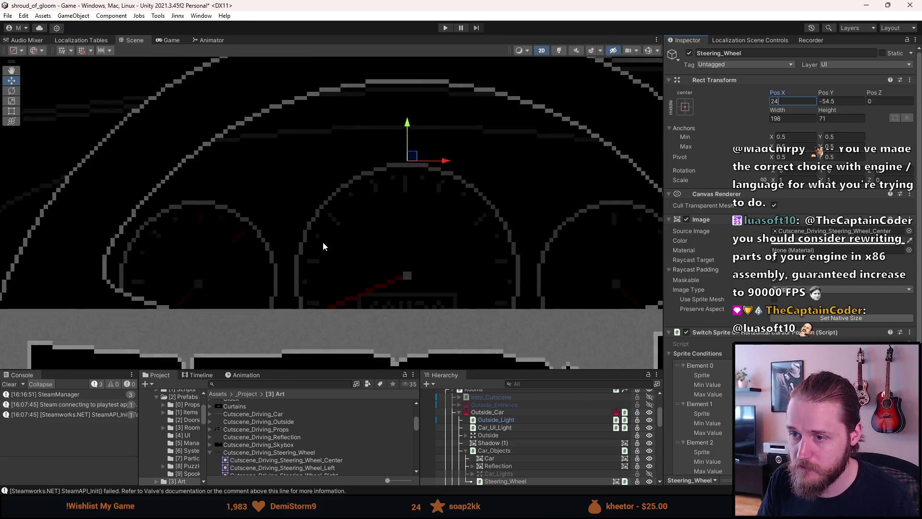
pyautogui.scroll(-2, 323, 243)
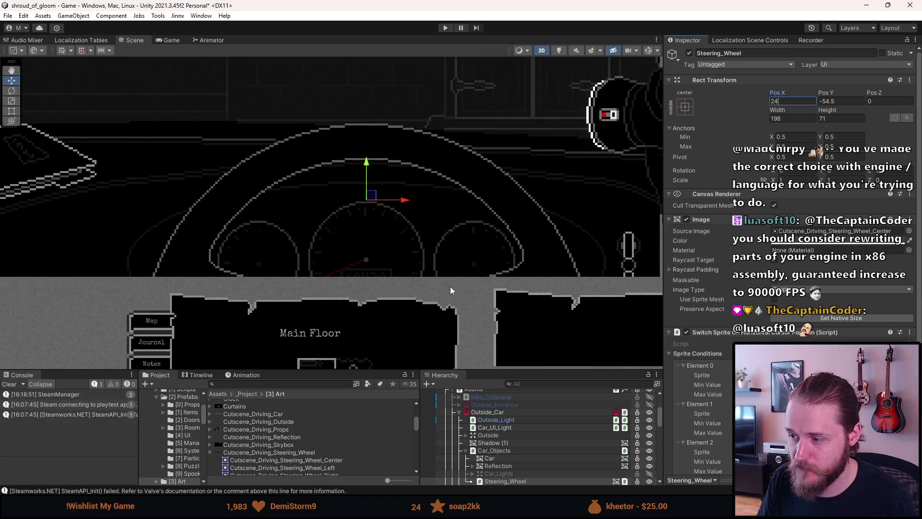
# Step: Remove the sprite-switching script from the wheel and disable Outside_Car again
pyautogui.rightClick(755, 334)
pyautogui.click(786, 358)
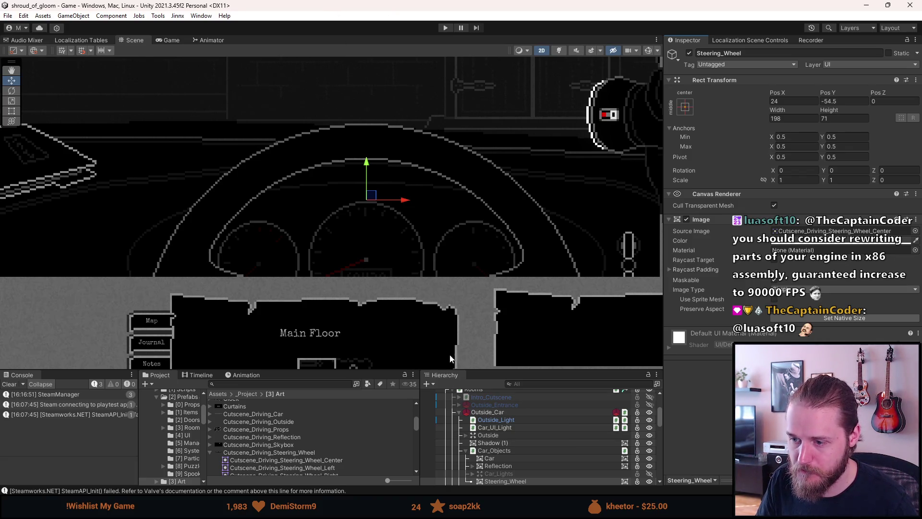
pyautogui.click(466, 412)
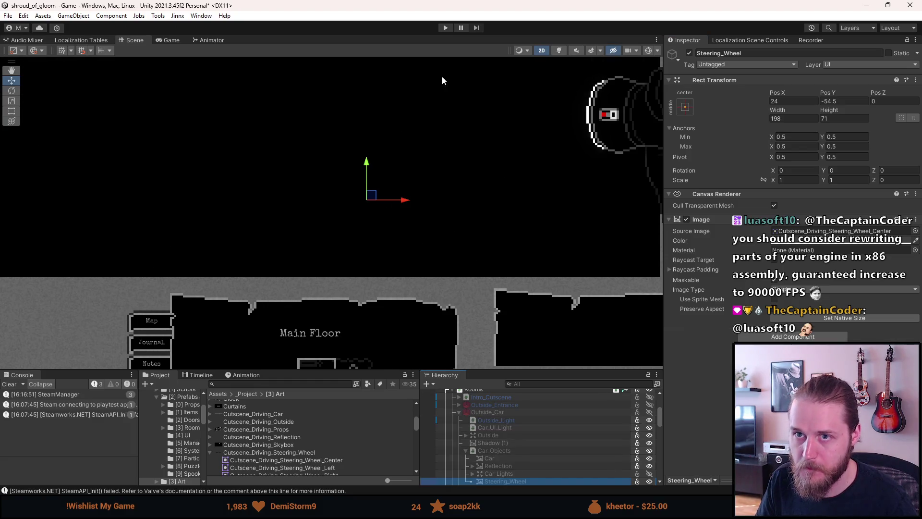
pyautogui.click(446, 27)
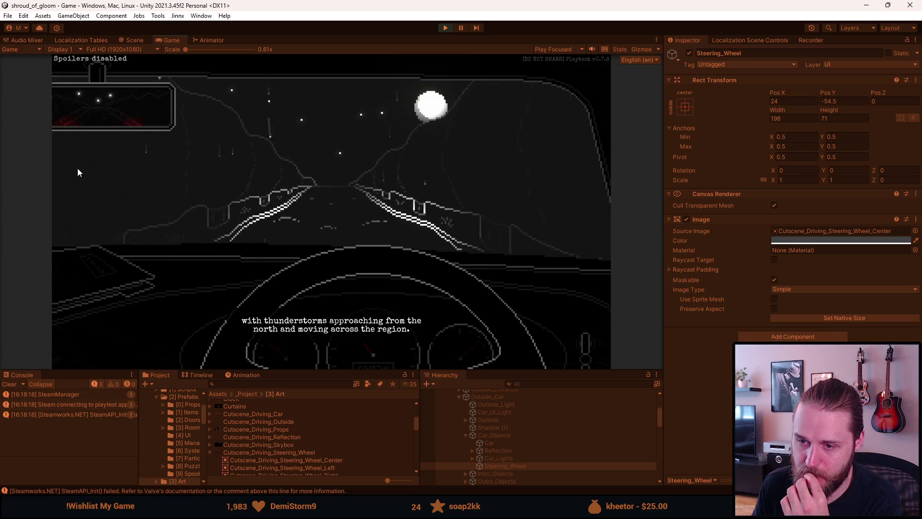
# Step: Skip the intro cutscene and play through the drive, pausing and resuming twice
pyautogui.click(288, 221)
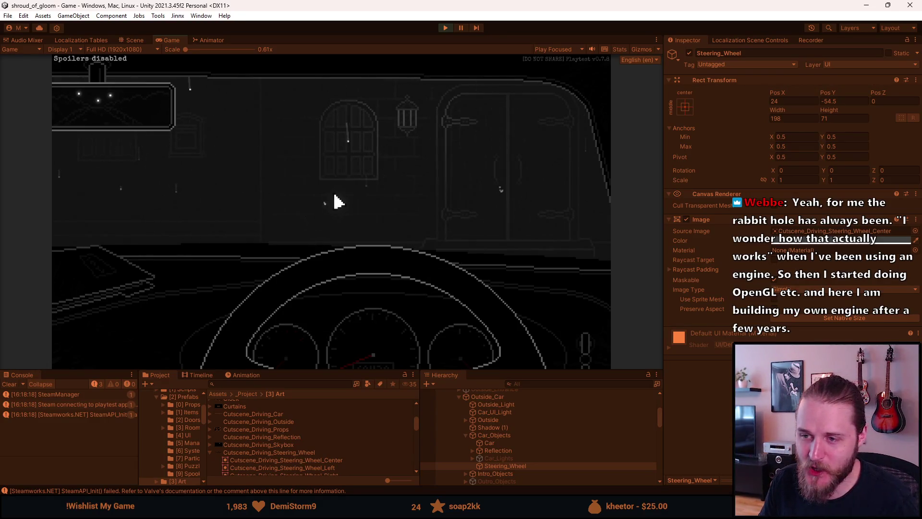
pyautogui.press('Escape')
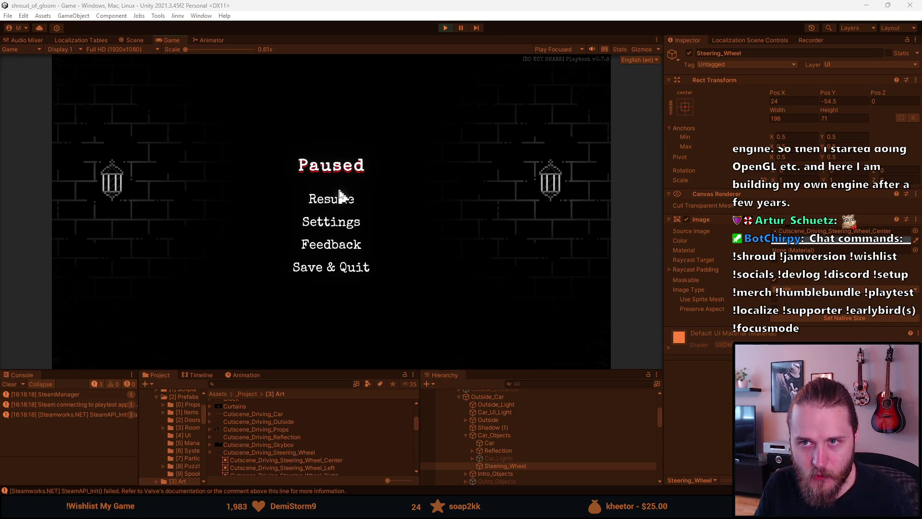
pyautogui.click(339, 202)
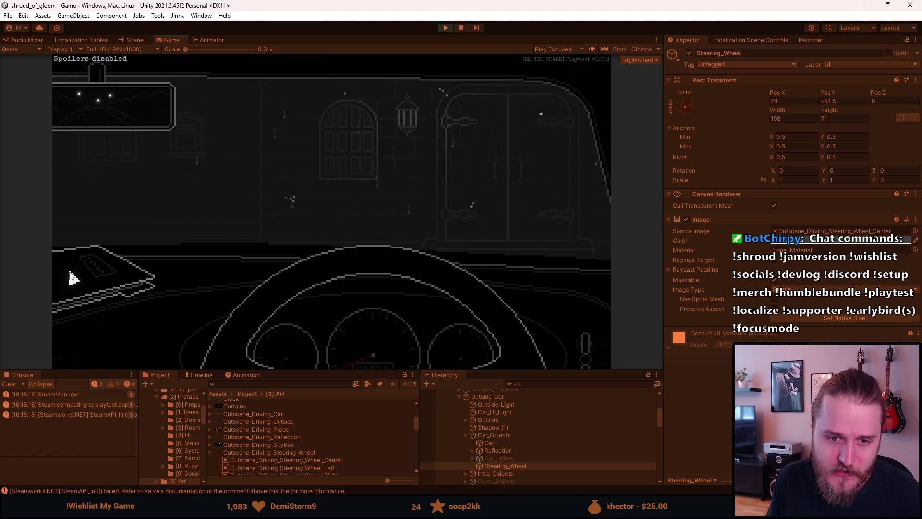
pyautogui.press('Escape')
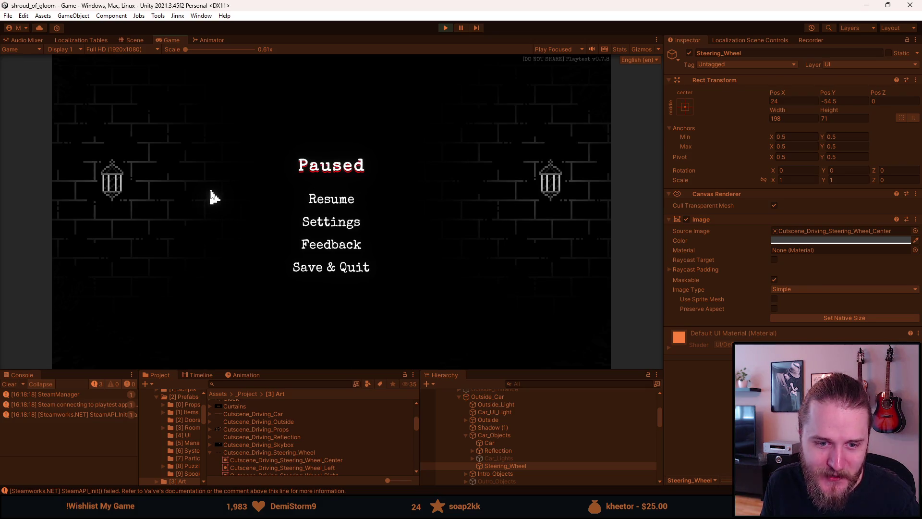
pyautogui.click(316, 200)
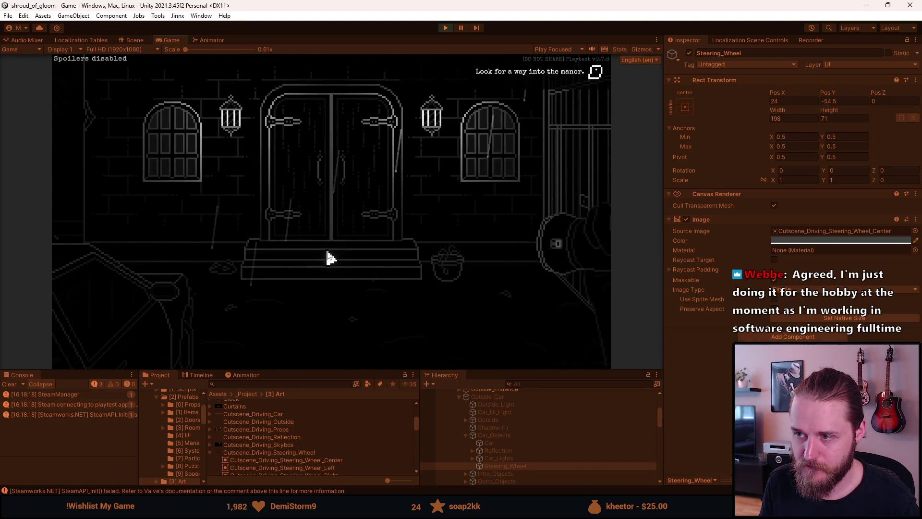
# Step: Try interacting with the car, then reload the scene twice from the developer tools
pyautogui.click(140, 294)
pyautogui.press('F1')
pyautogui.click(210, 138)
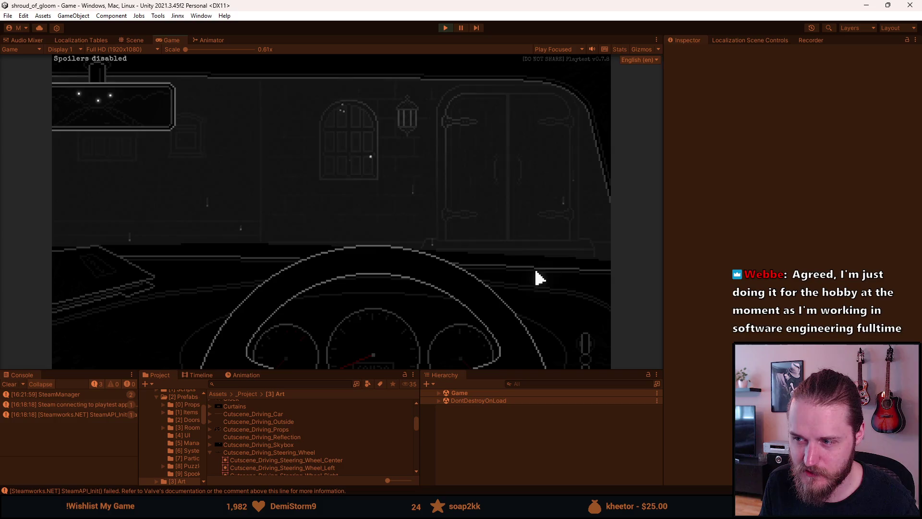
pyautogui.press('F1')
pyautogui.click(230, 134)
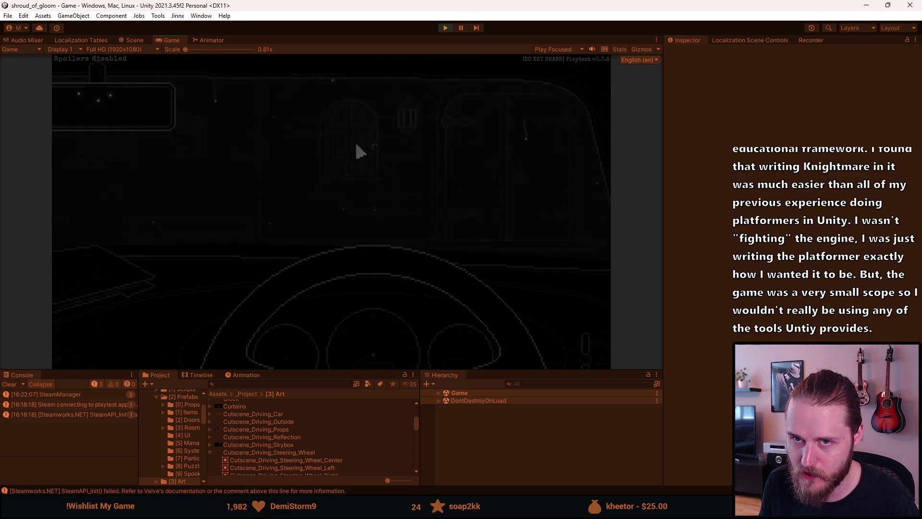
# Step: Pause the running game and stop the playtest
pyautogui.press('Escape')
pyautogui.click(446, 29)
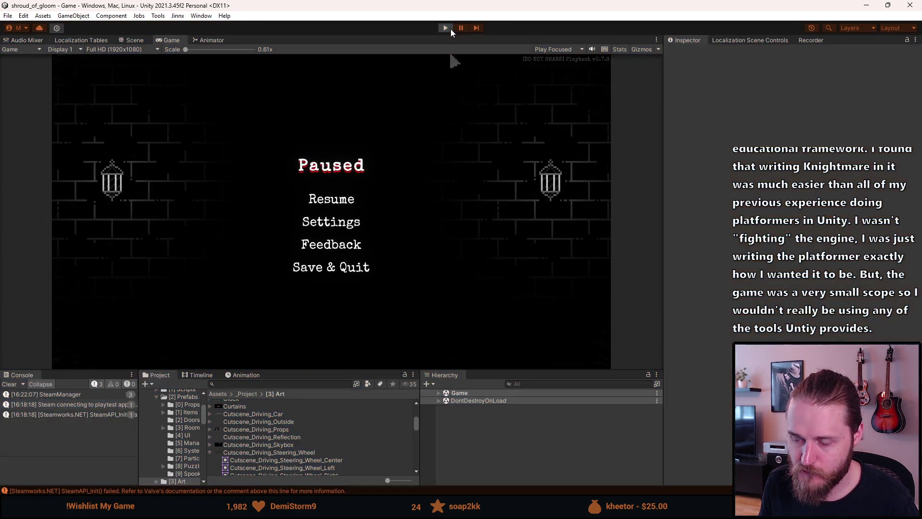
# Step: Clear the console, enlarge the lower panels, and select Intro_Cutscene for inspection
pyautogui.click(9, 383)
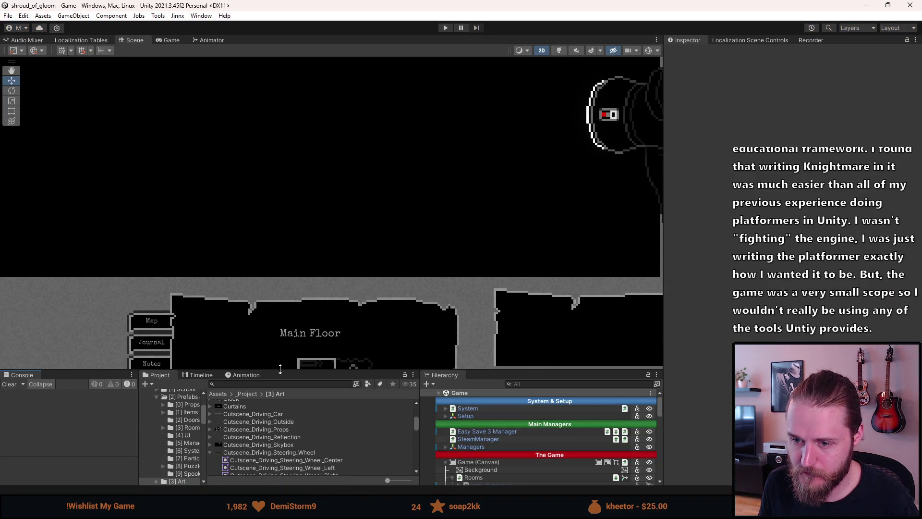
pyautogui.moveTo(280, 369); pyautogui.dragTo(280, 326)
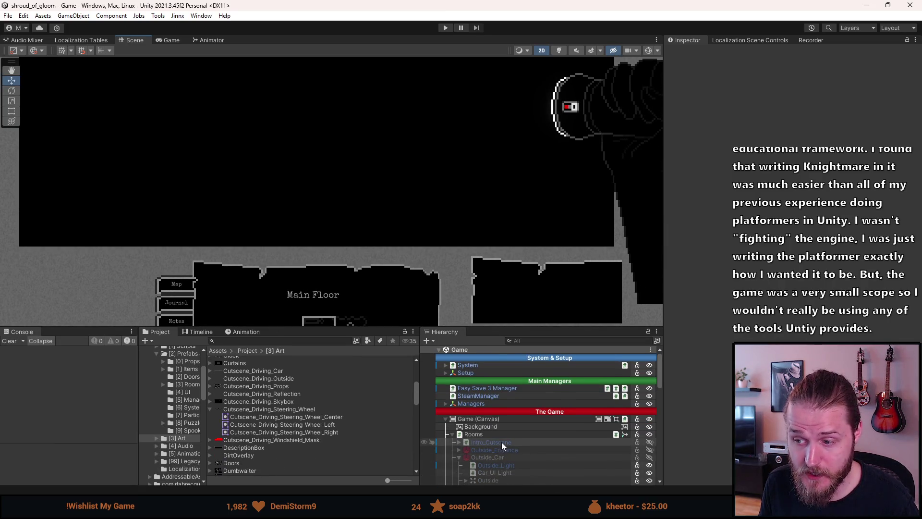
pyautogui.click(497, 443)
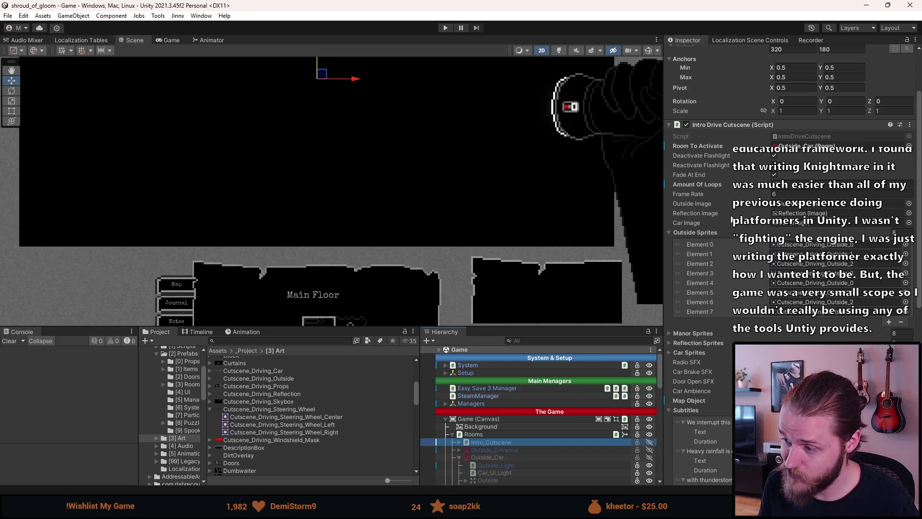
pyautogui.scroll(-3, 792, 216)
pyautogui.scroll(-3, 792, 217)
pyautogui.scroll(4, 793, 216)
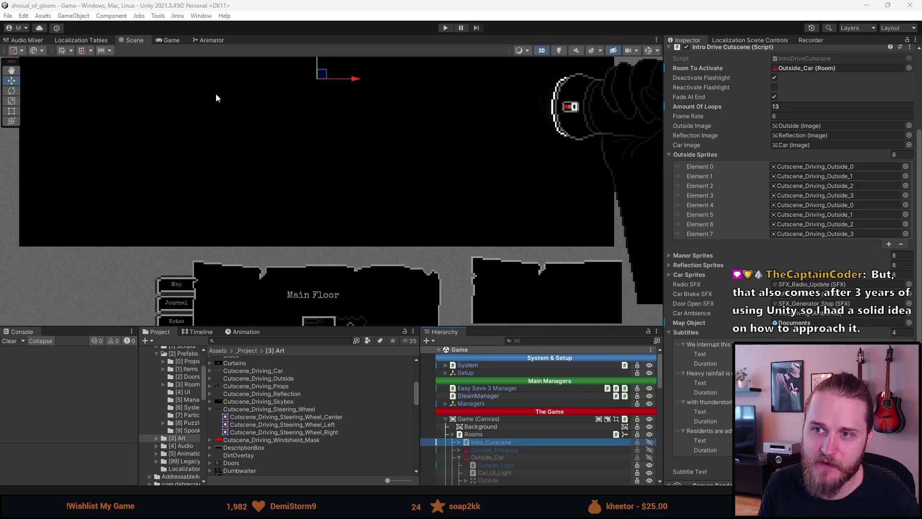
pyautogui.scroll(-2, 215, 96)
pyautogui.scroll(-2, 216, 93)
pyautogui.scroll(-2, 219, 93)
pyautogui.scroll(-2, 220, 106)
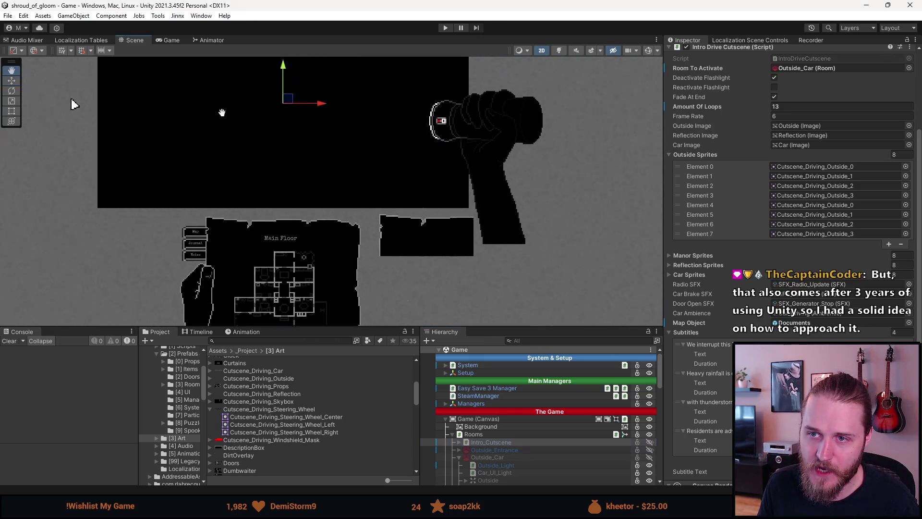
pyautogui.moveTo(221, 106); pyautogui.dragTo(274, 169)
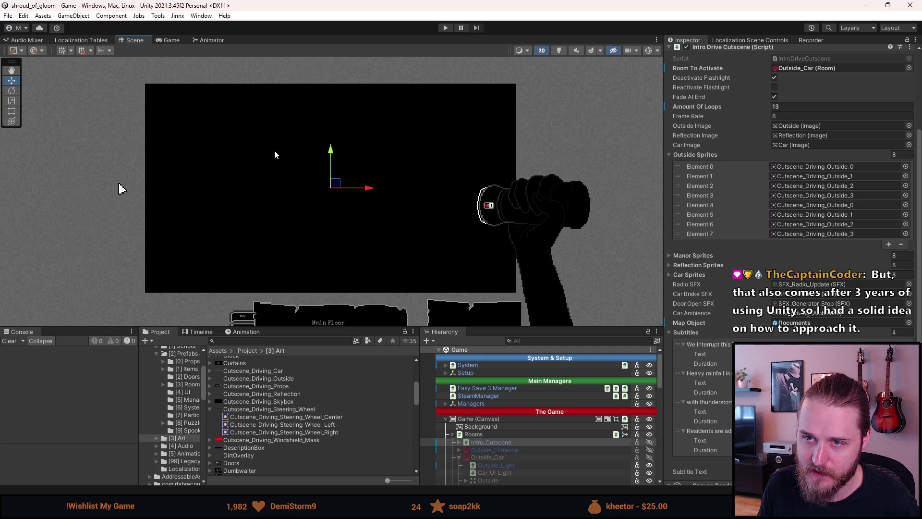
pyautogui.scroll(2, 282, 174)
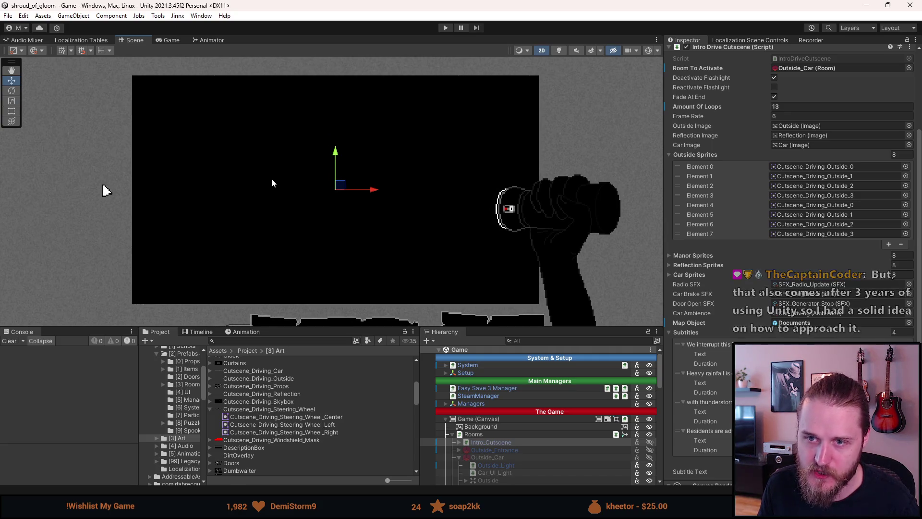
pyautogui.scroll(1, 272, 178)
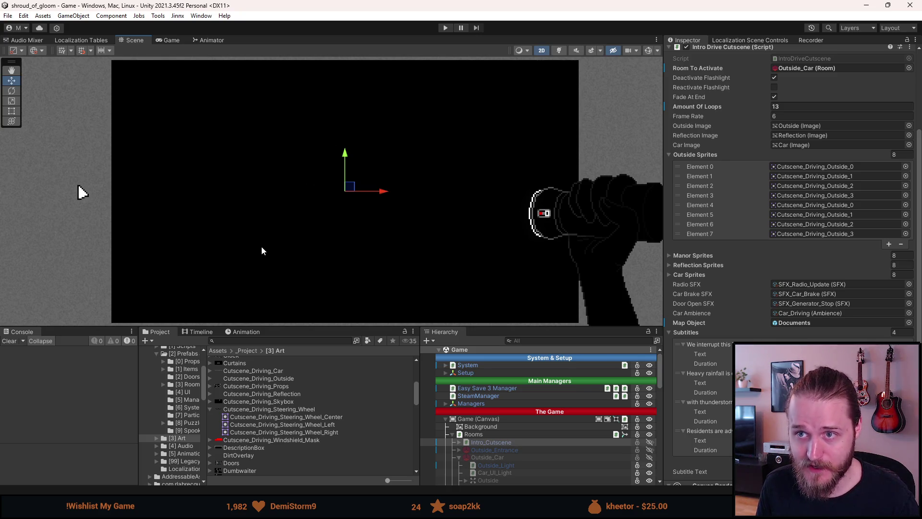
pyautogui.scroll(-2, 262, 247)
pyautogui.scroll(-2, 262, 245)
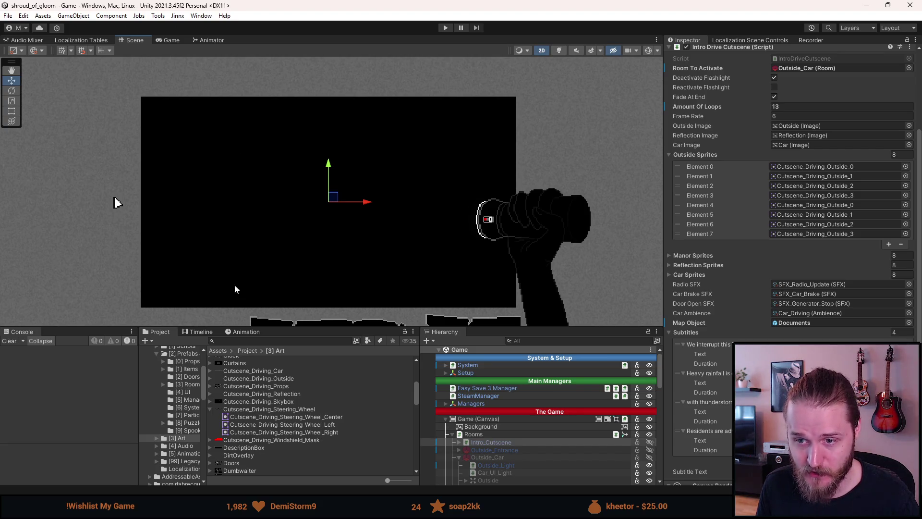
pyautogui.scroll(-1, 237, 293)
pyautogui.scroll(-1, 238, 293)
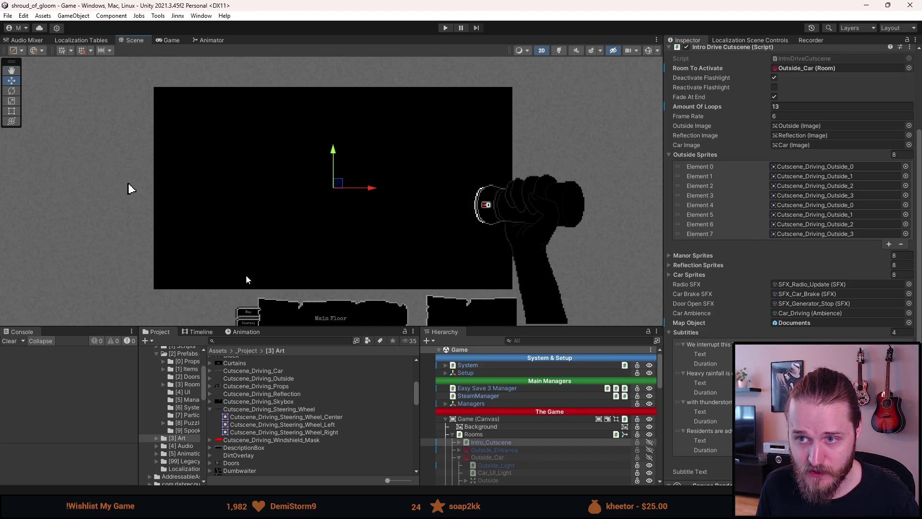
pyautogui.scroll(1, 290, 188)
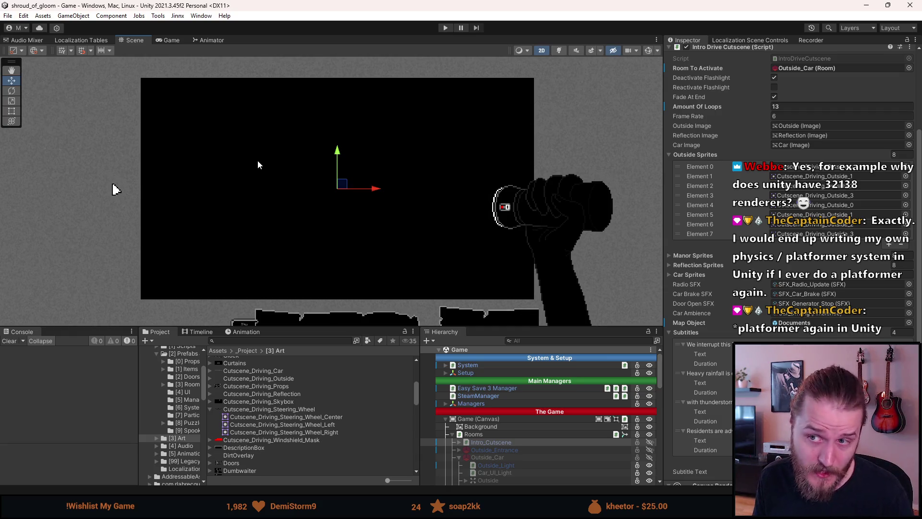
pyautogui.moveTo(113, 189); pyautogui.dragTo(127, 193)
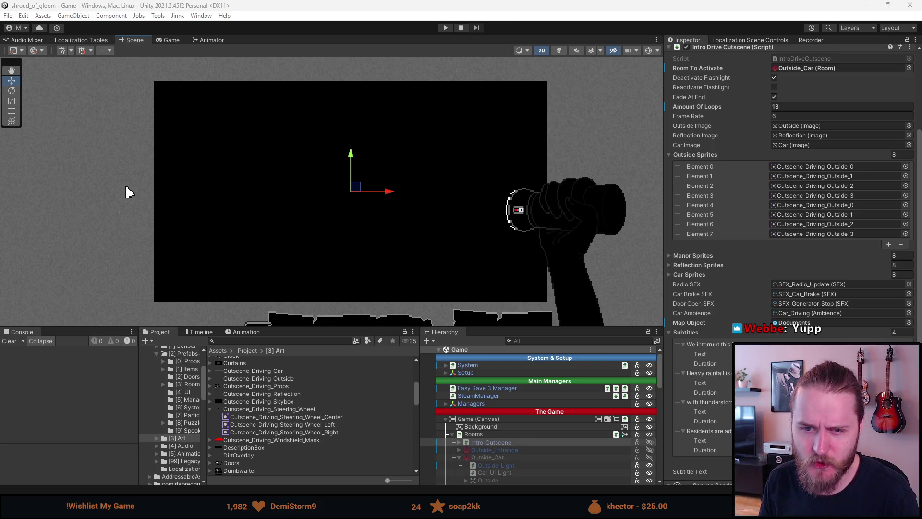
pyautogui.click(9, 340)
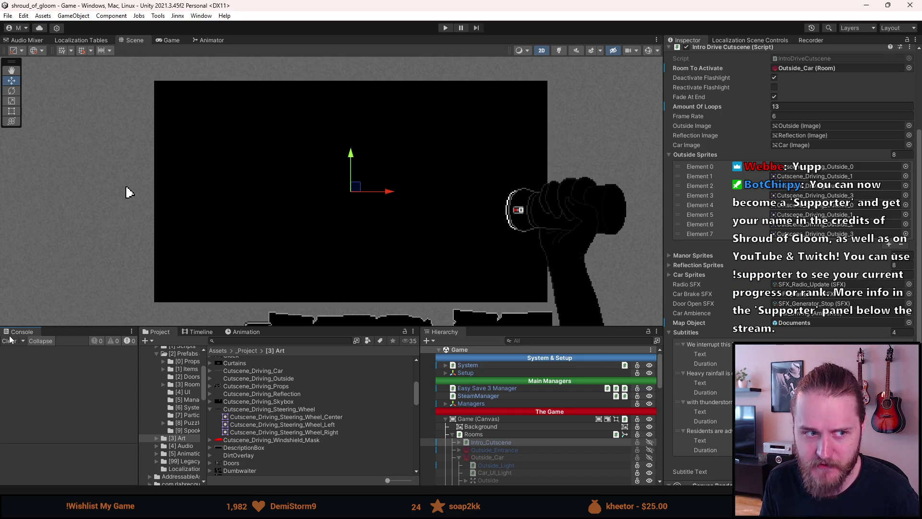
pyautogui.moveTo(286, 329); pyautogui.dragTo(290, 389)
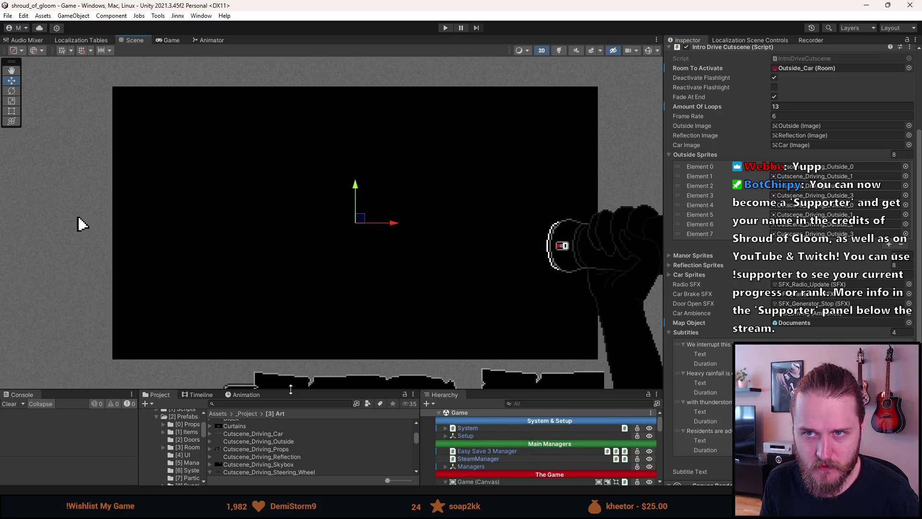
# Step: Enlarge the bottom panels and deselect Intro_Cutscene in the Scene view
pyautogui.moveTo(291, 389); pyautogui.dragTo(286, 348)
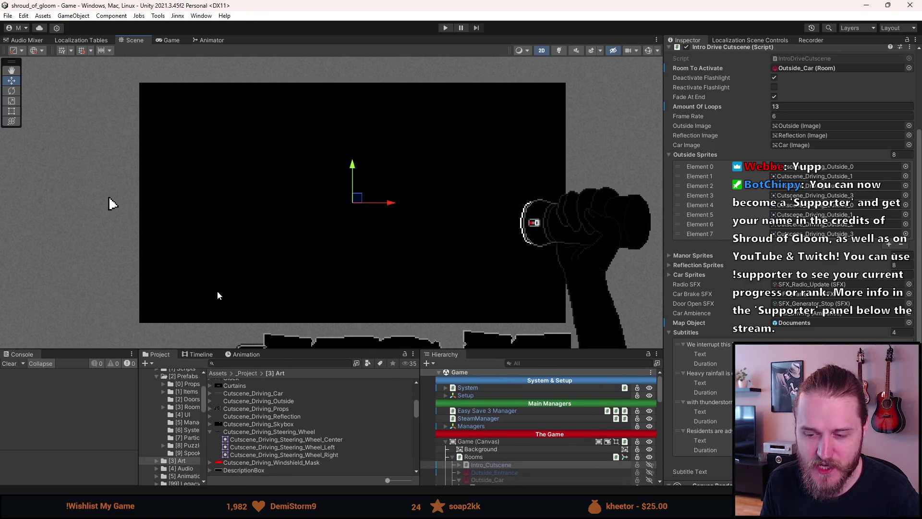
pyautogui.click(66, 254)
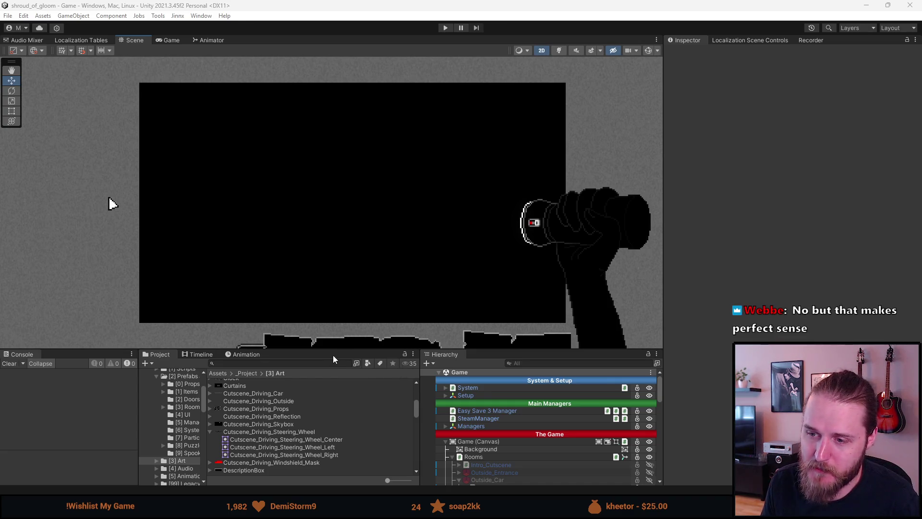
pyautogui.moveTo(329, 349); pyautogui.dragTo(327, 336)
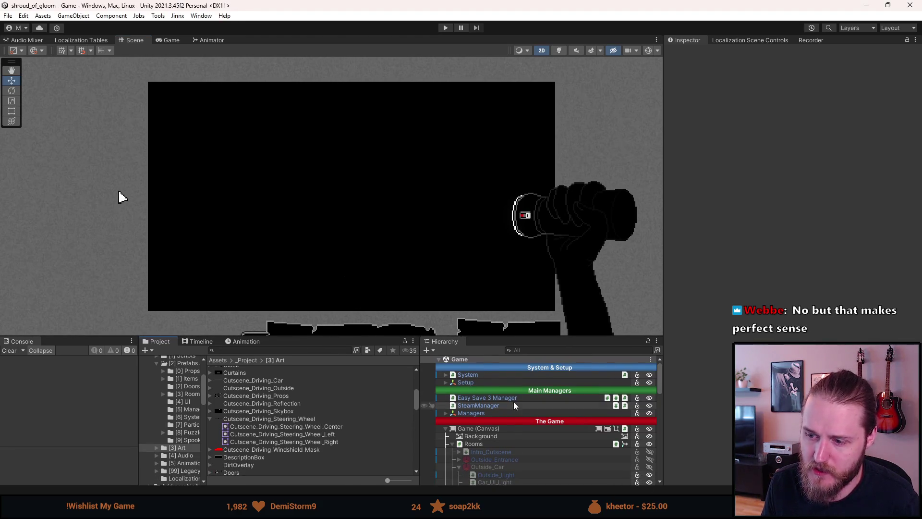
pyautogui.scroll(-5, 473, 474)
pyautogui.scroll(-5, 492, 454)
# Step: Start playtesting the game in the TV room
pyautogui.click(444, 28)
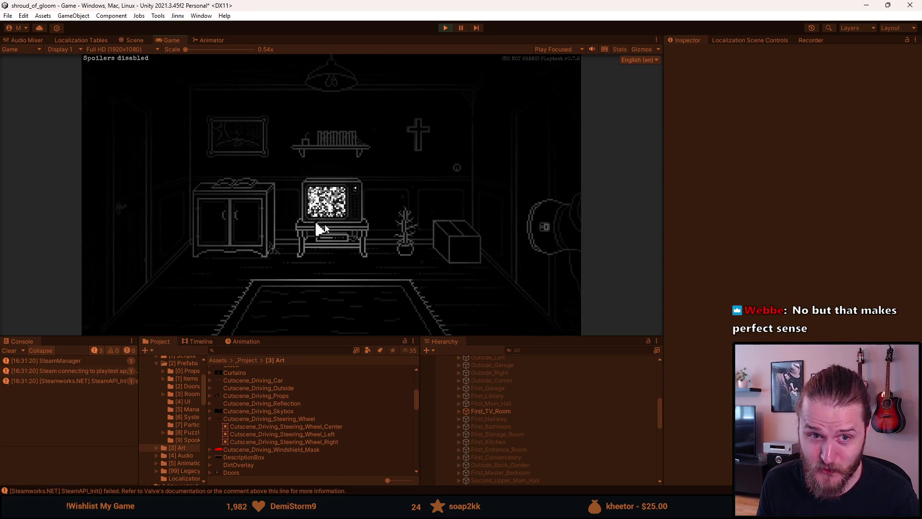
# Step: Walk from the TV room through the main hall to the upper hall, then pause
pyautogui.click(525, 162)
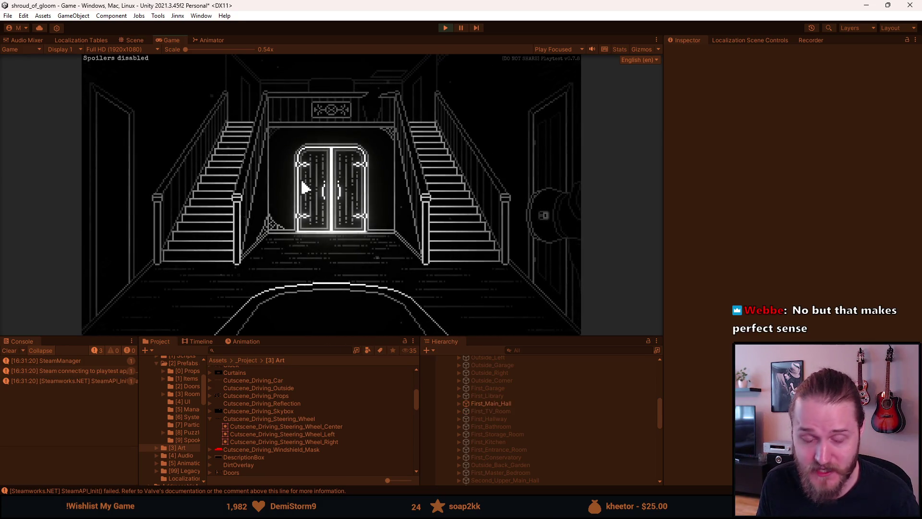
pyautogui.click(209, 185)
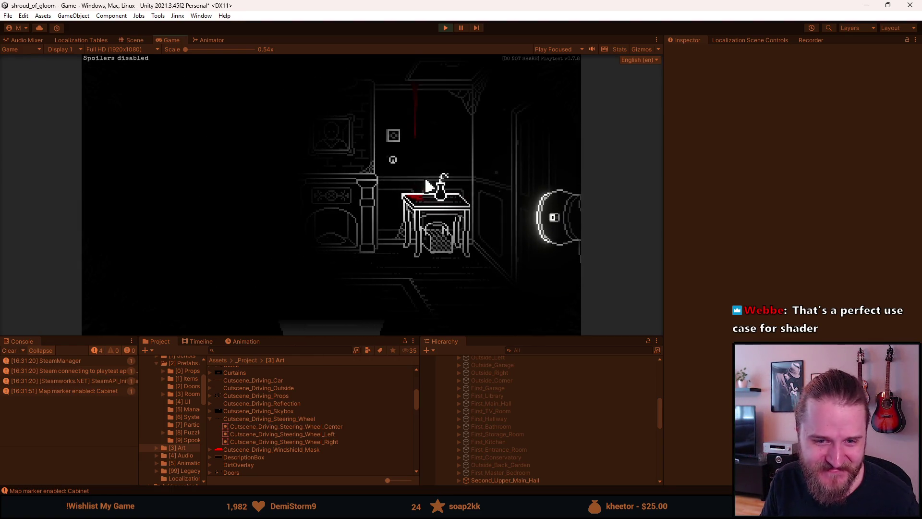
pyautogui.press('Escape')
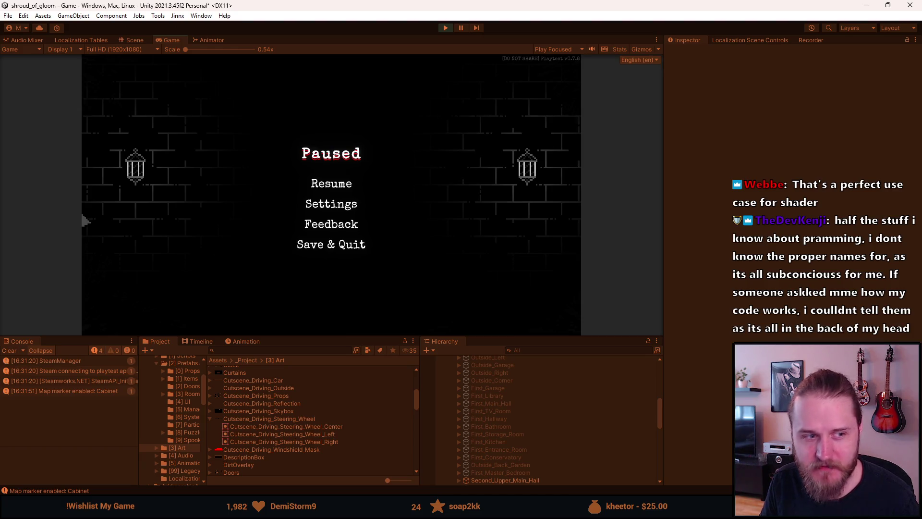
# Step: Resume the playtest in the main hall, then pause it again
pyautogui.click(328, 187)
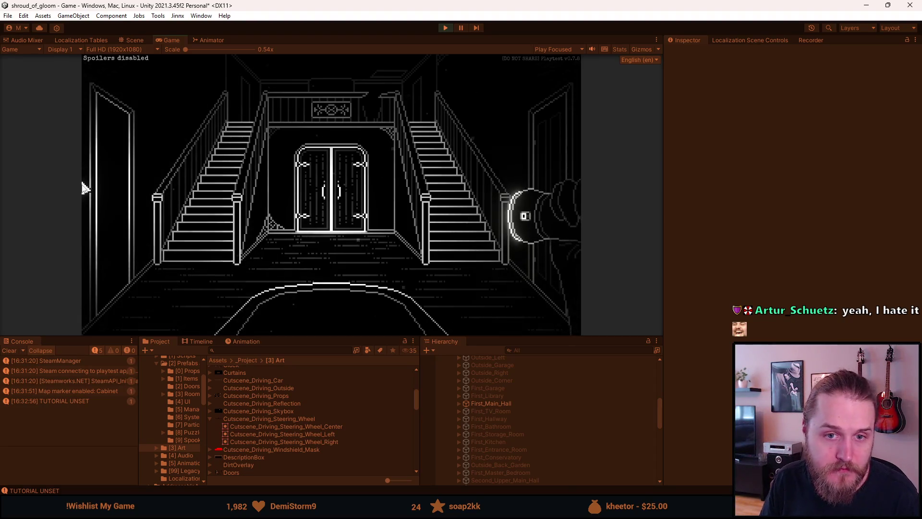
pyautogui.press('Escape')
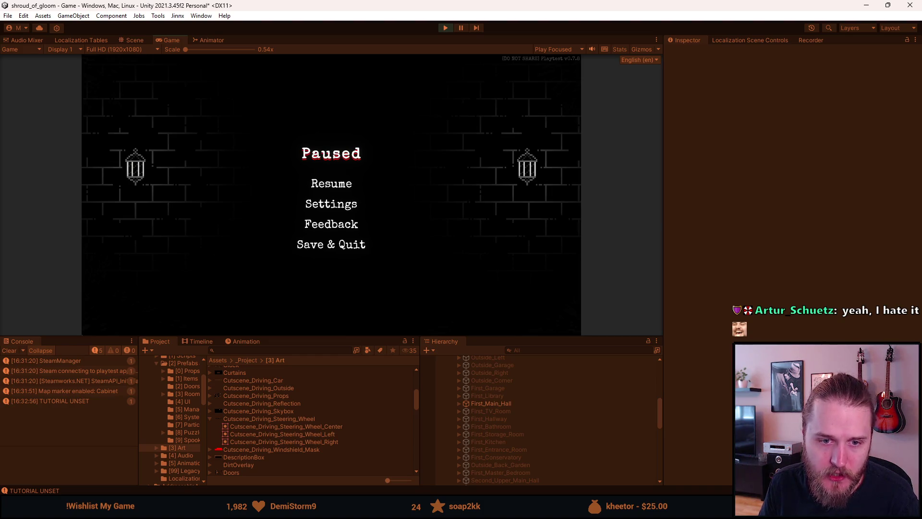
# Step: Resume the game, step into the TV room and back to the staircase hall
pyautogui.click(332, 183)
pyautogui.click(108, 203)
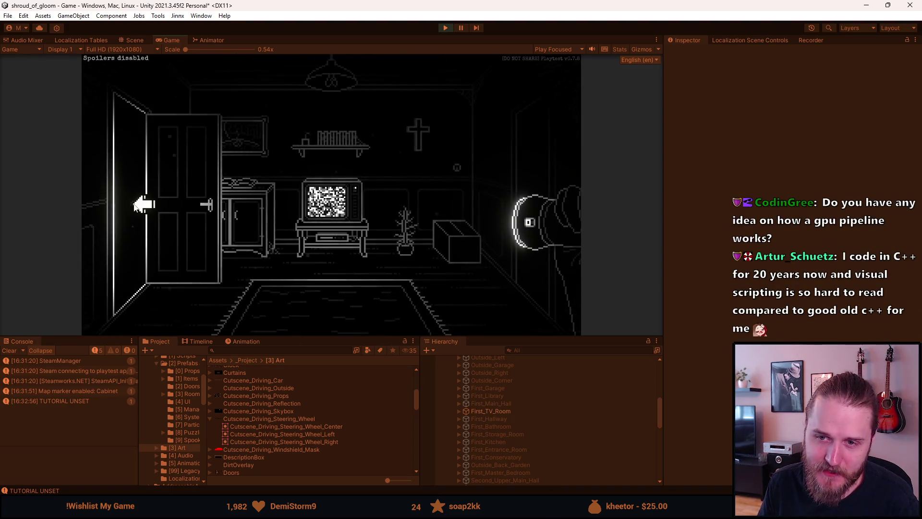
pyautogui.click(527, 148)
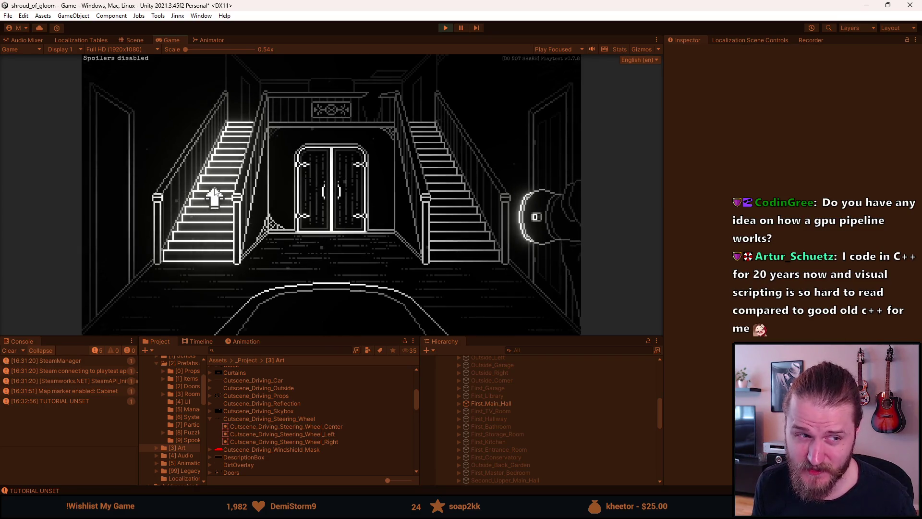
# Step: Go upstairs from the main hall into the piano room, then pause
pyautogui.click(213, 196)
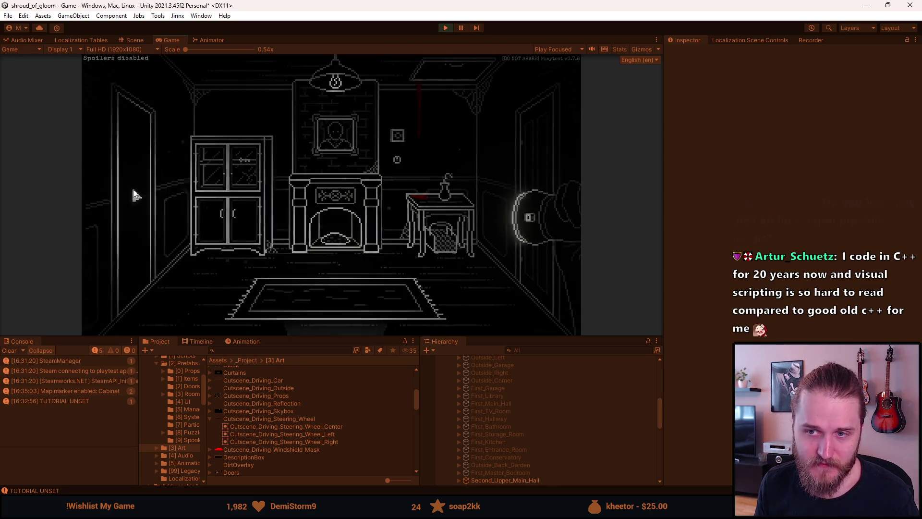
pyautogui.click(131, 196)
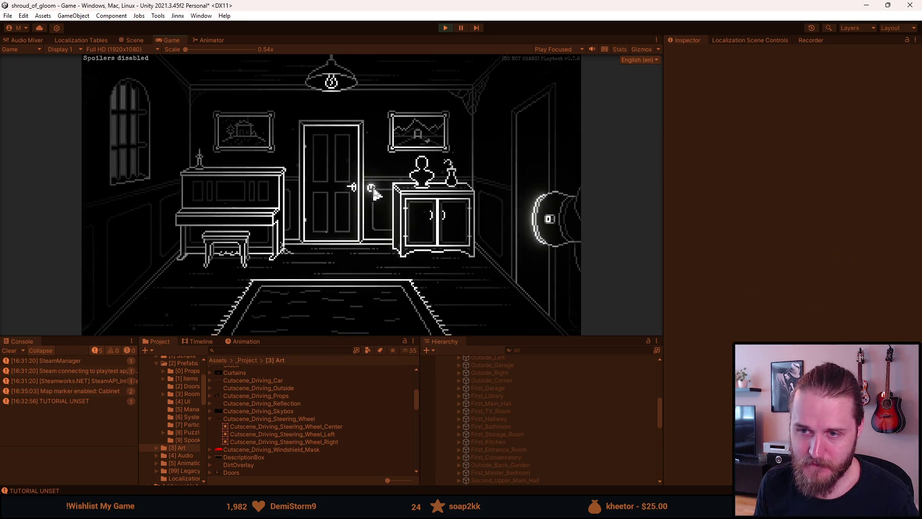
pyautogui.press('Escape')
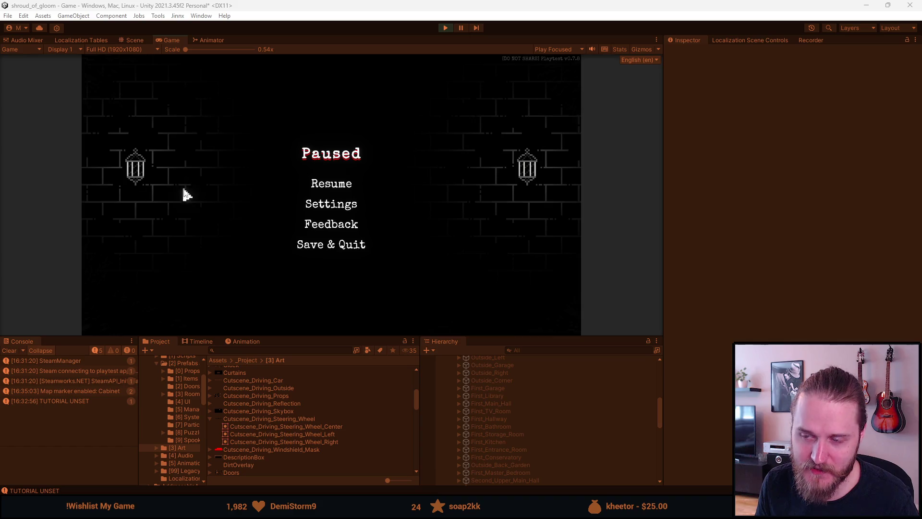
# Step: Resume play, walk through the fireplace room to the twin-staircase main hall, then pause again
pyautogui.click(341, 189)
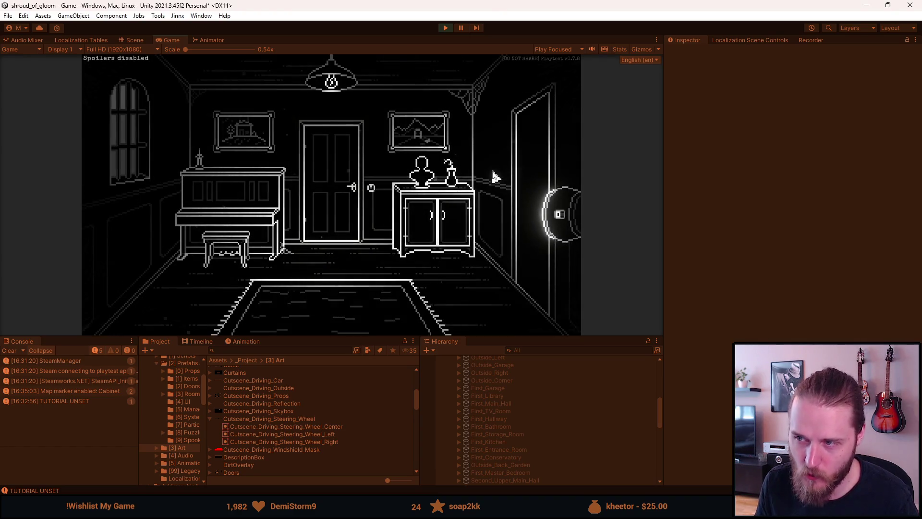
pyautogui.click(515, 159)
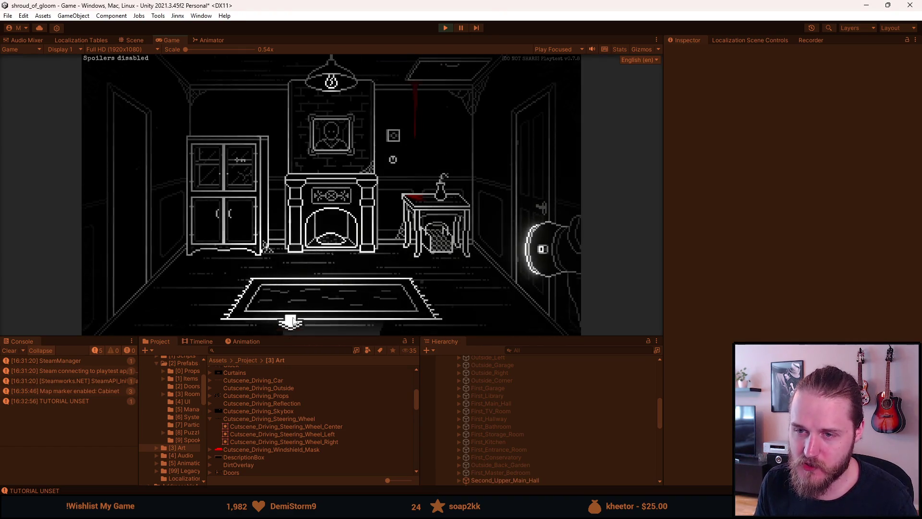
pyautogui.click(314, 315)
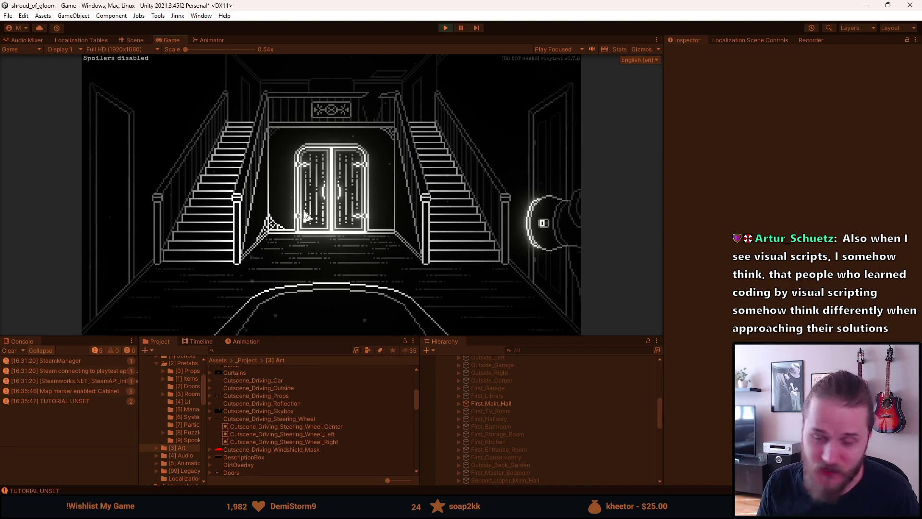
pyautogui.press('Escape')
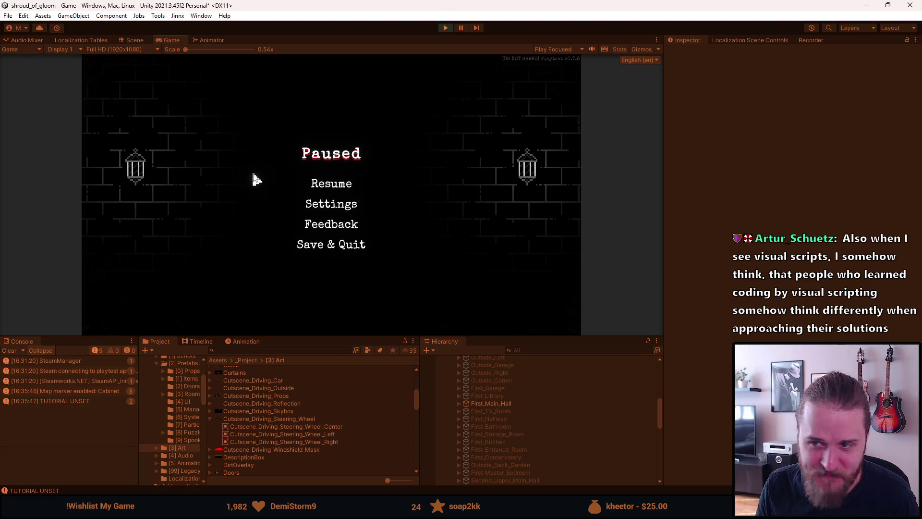
# Step: Resume play and walk through the fireplace room and main hall into the TV room
pyautogui.click(328, 186)
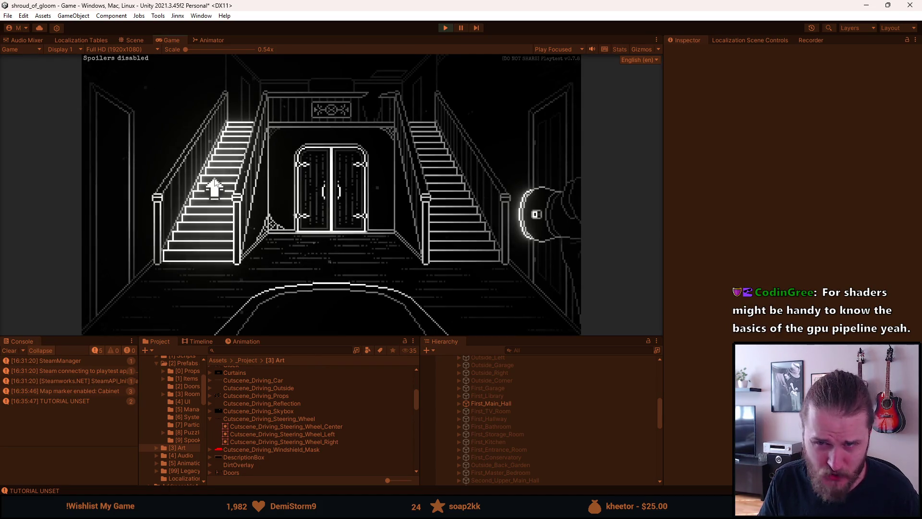
pyautogui.click(215, 186)
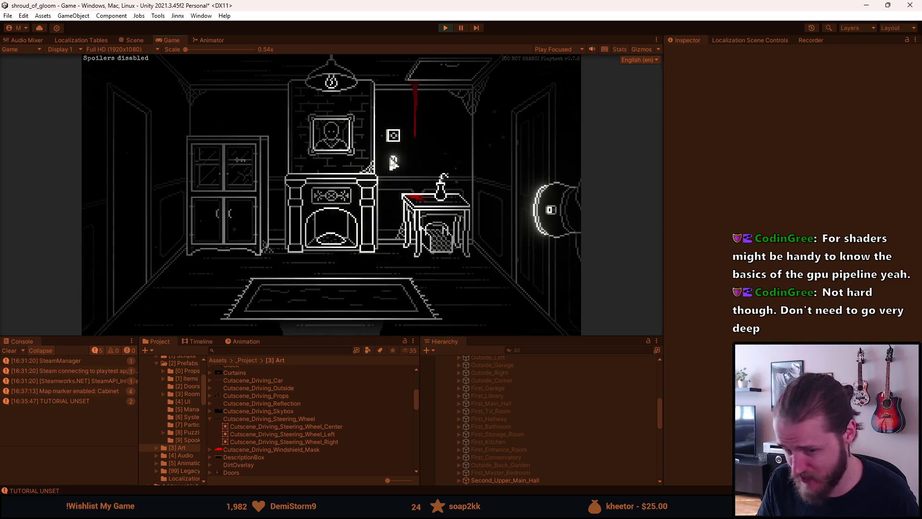
pyautogui.click(131, 229)
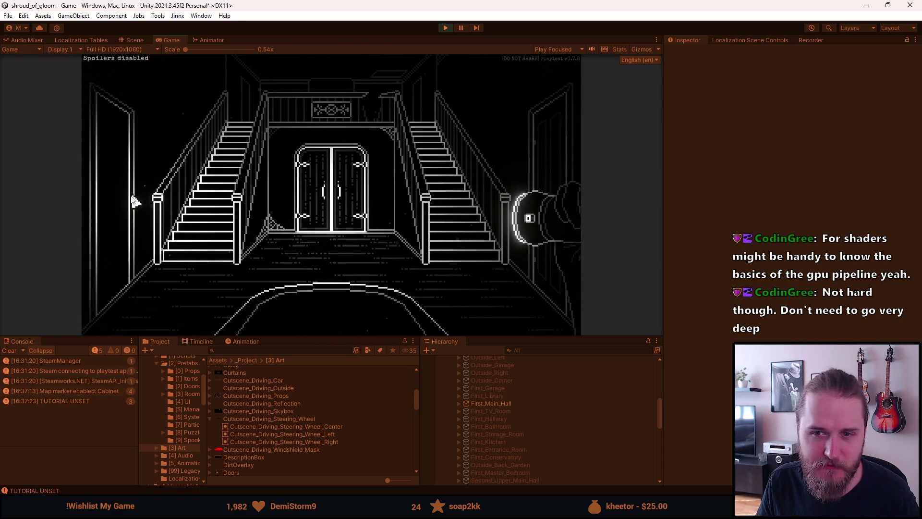
pyautogui.click(127, 202)
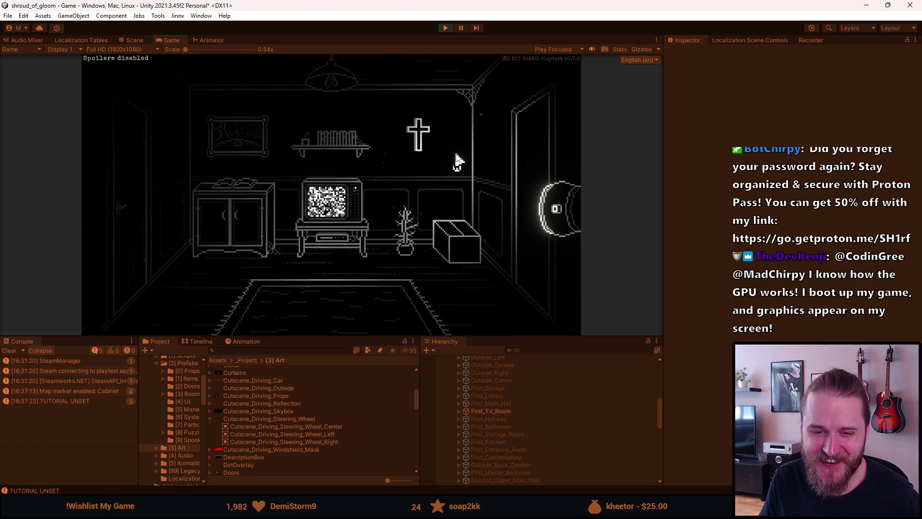
# Step: Reload the game from the F1 developer tools, then stop the playtest to return to editing
pyautogui.press('F1')
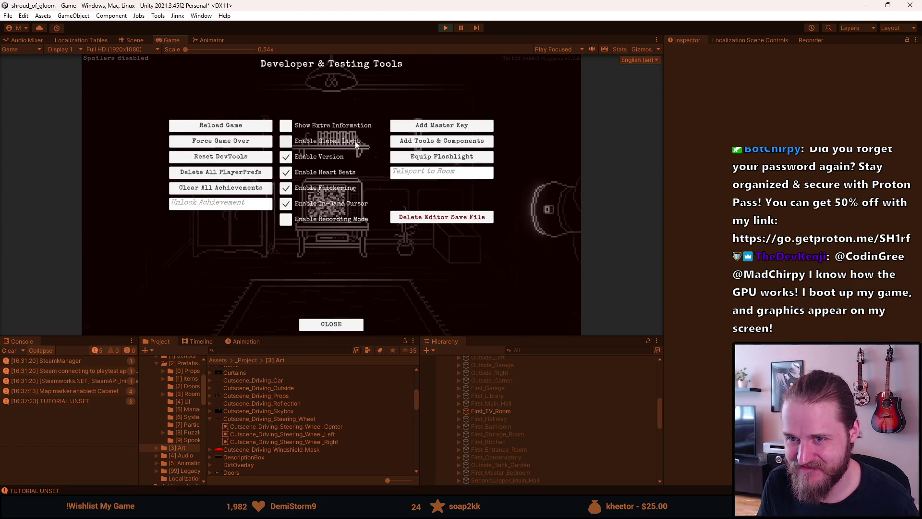
pyautogui.click(250, 129)
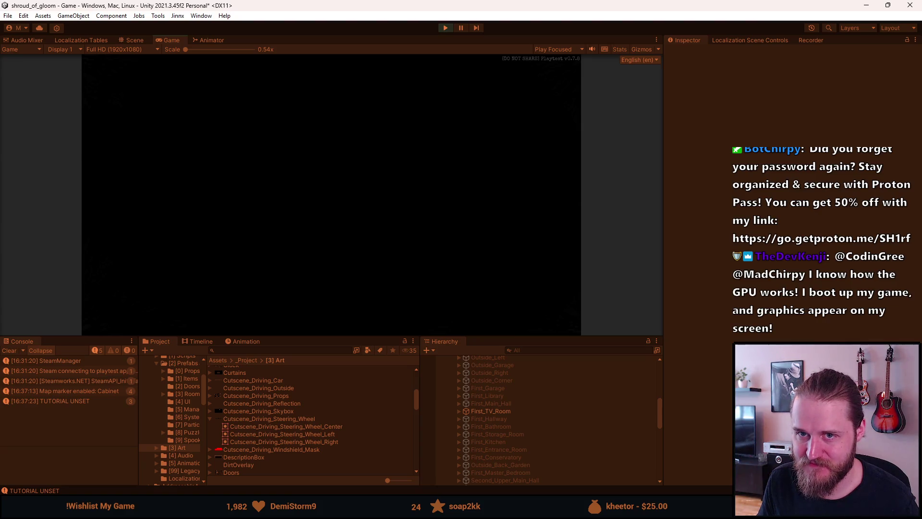
pyautogui.press('F1')
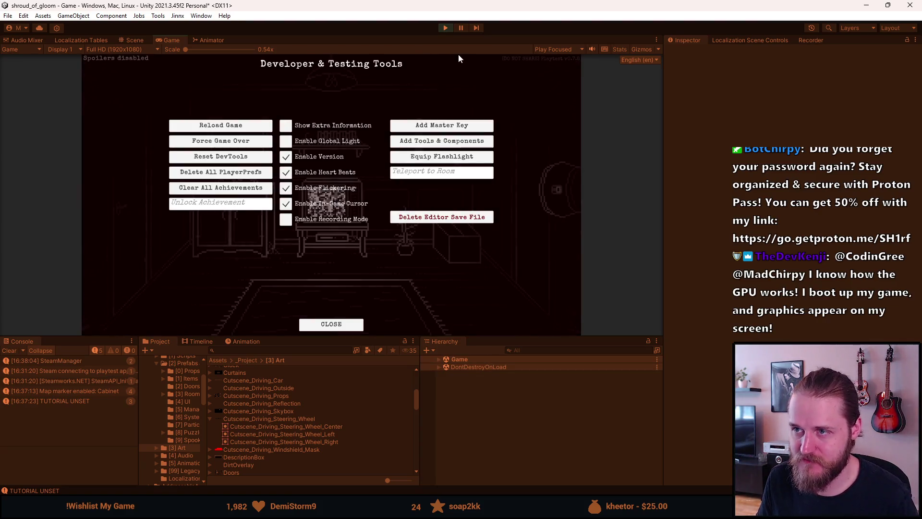
pyautogui.click(445, 27)
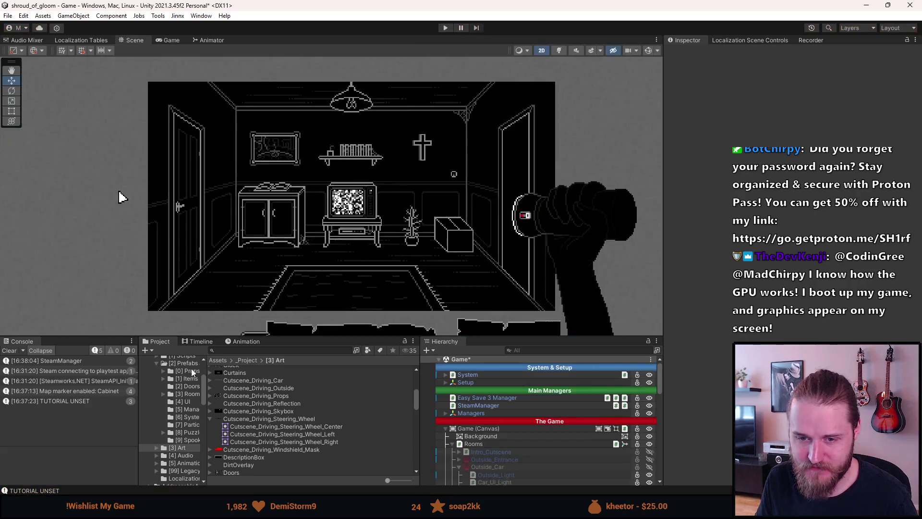
# Step: Clear the console, collapse Outside_Car in the Hierarchy and inspect the Outside_S room
pyautogui.click(6, 351)
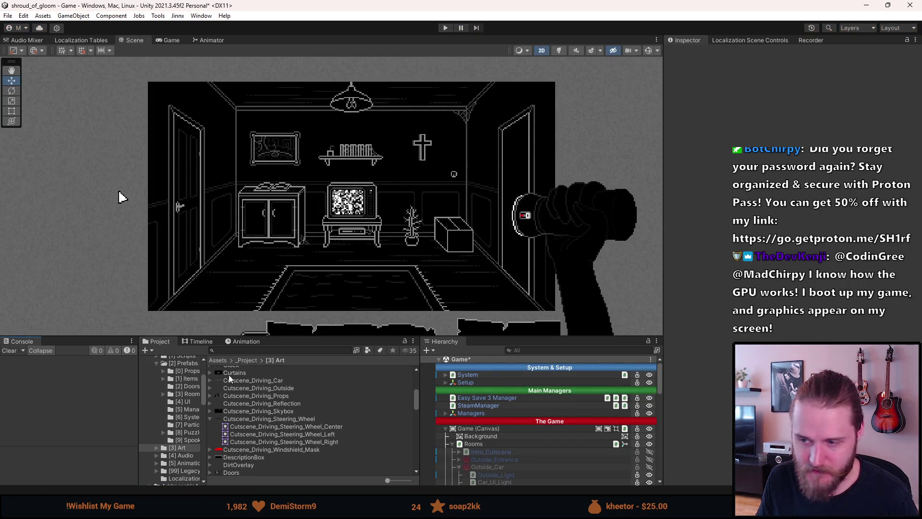
pyautogui.scroll(-4, 465, 399)
pyautogui.scroll(3, 469, 398)
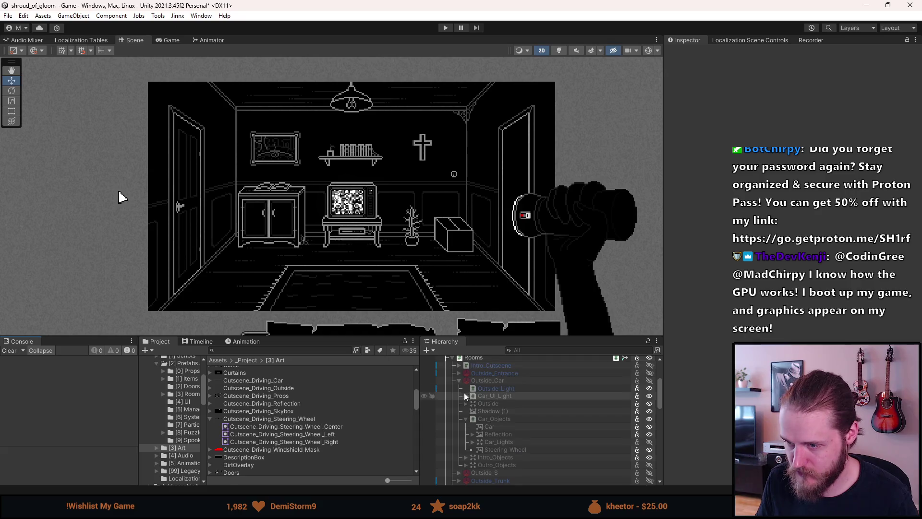
pyautogui.click(456, 382)
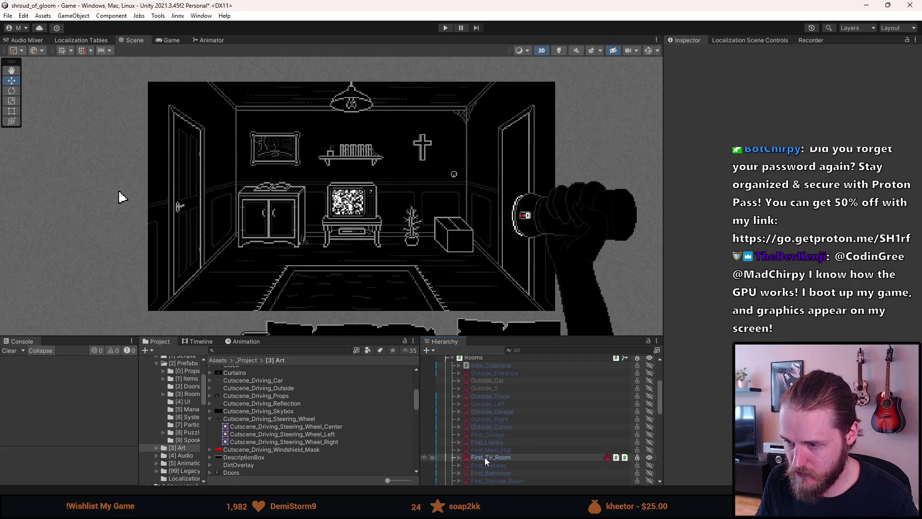
pyautogui.scroll(3, 483, 452)
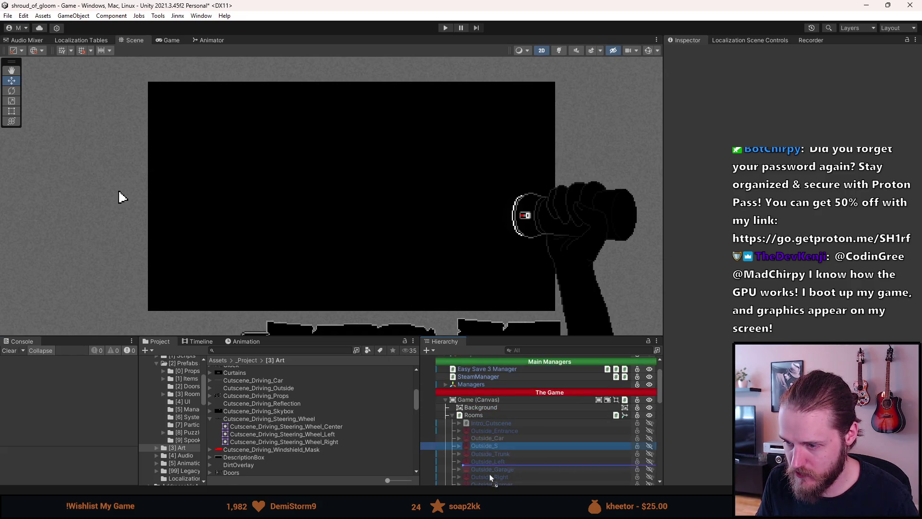
pyautogui.scroll(-6, 488, 467)
pyautogui.scroll(-4, 488, 483)
pyautogui.moveTo(488, 475)
pyautogui.mouseDown()
pyautogui.moveTo(487, 484)
pyautogui.moveTo(495, 450)
pyautogui.mouseUp()
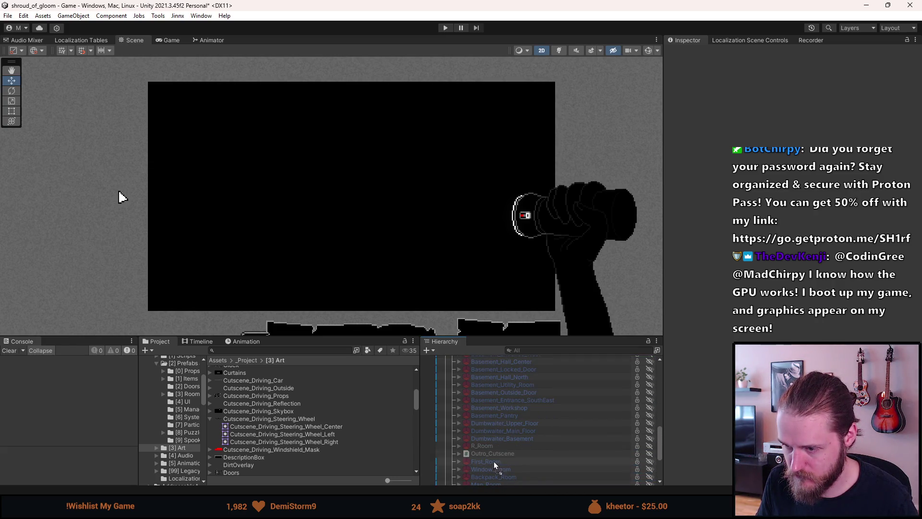
pyautogui.click(495, 445)
pyautogui.moveTo(488, 449)
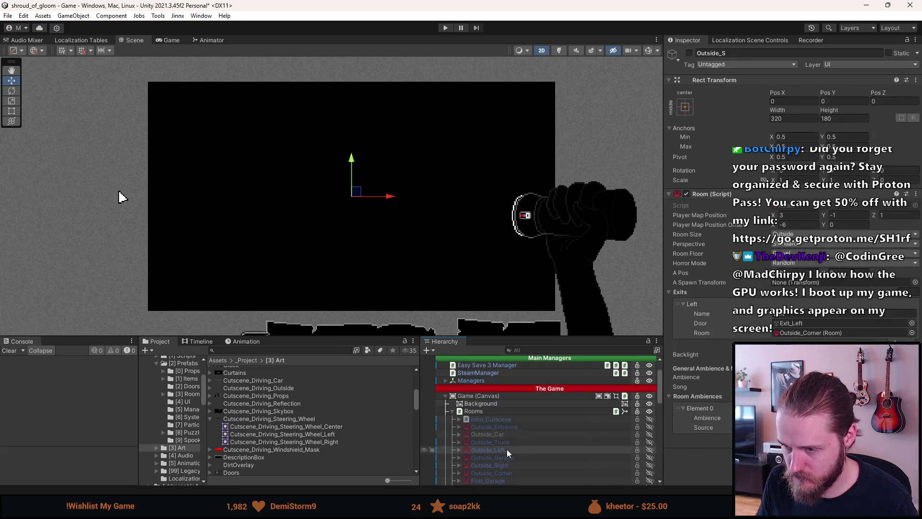
# Step: Inspect Outside_Left, activate the Outside_Entrance room with Shift+A and save the Game scene
pyautogui.click(507, 449)
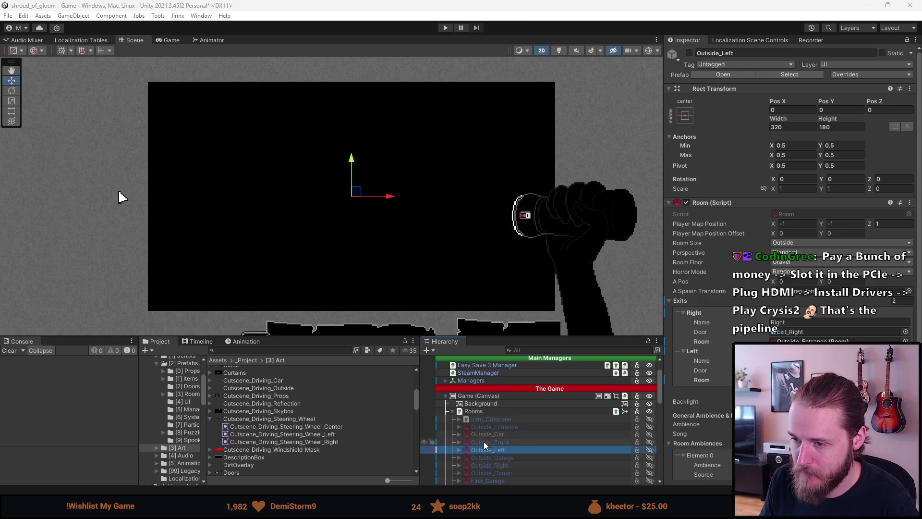
pyautogui.scroll(2, 488, 441)
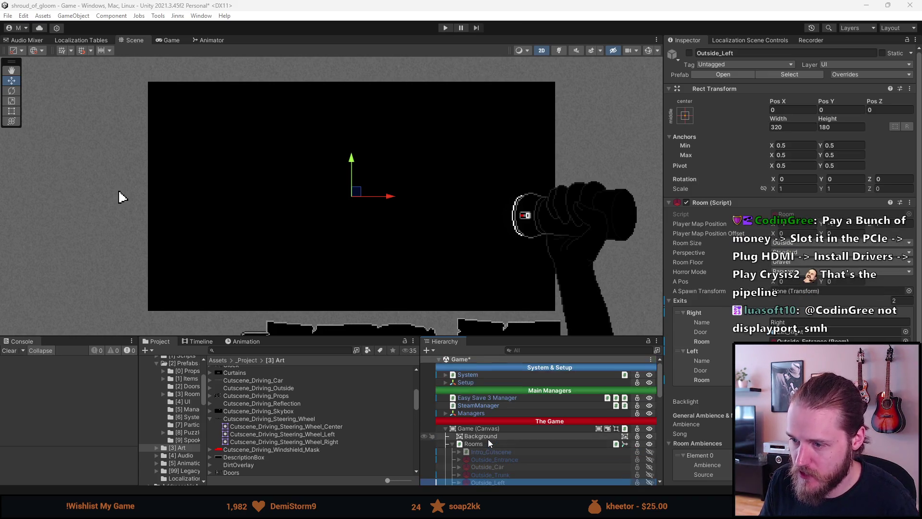
pyautogui.scroll(3, 261, 400)
pyautogui.scroll(2, 262, 400)
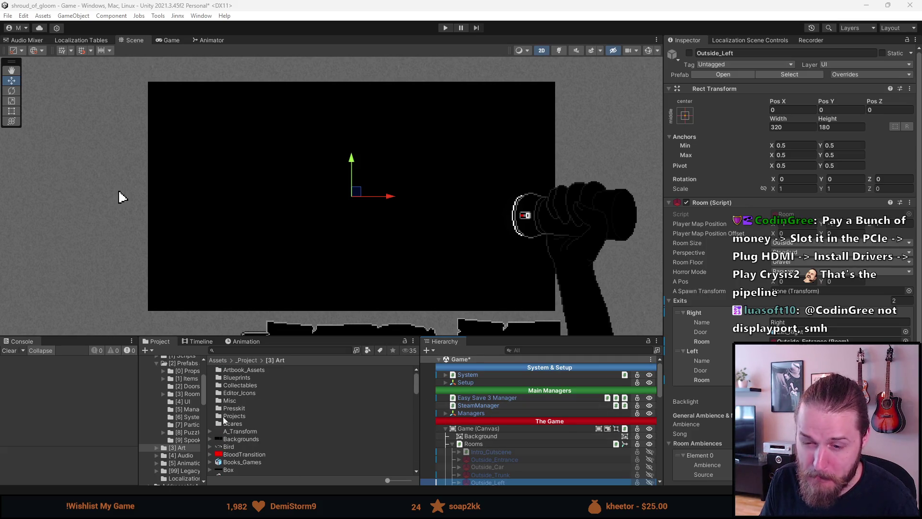
pyautogui.scroll(3, 190, 430)
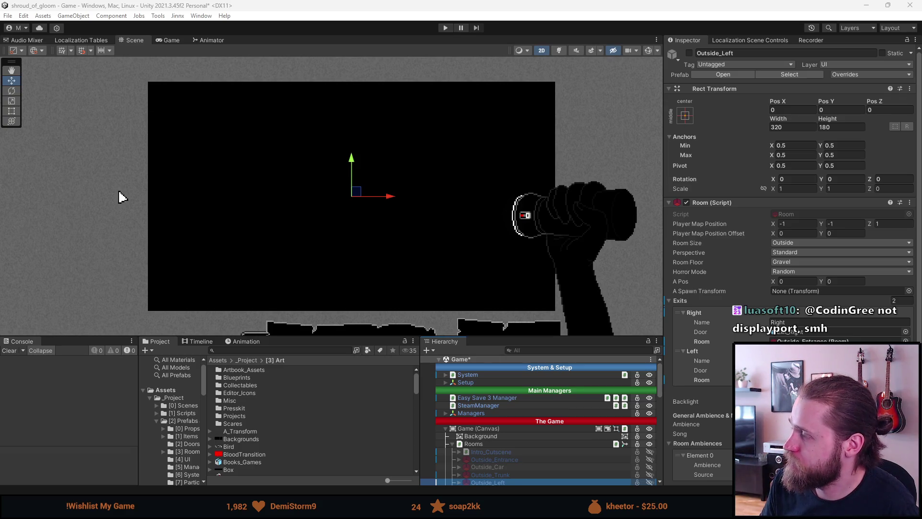
pyautogui.moveTo(476, 444)
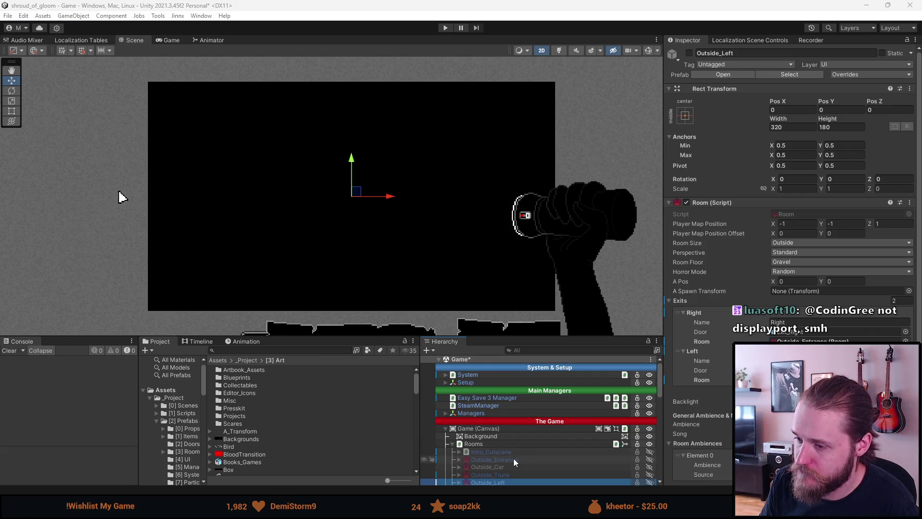
pyautogui.hotkey('shift', 'a')
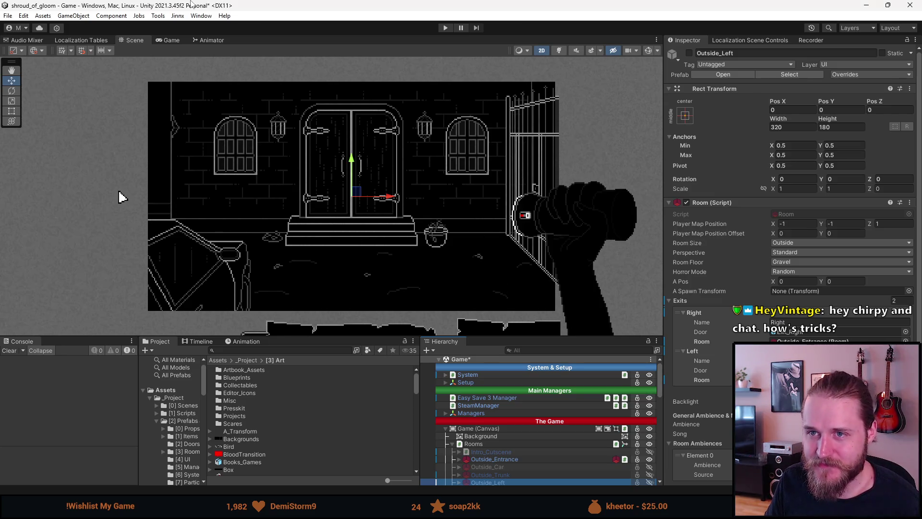
pyautogui.hotkey('ctrl', 's')
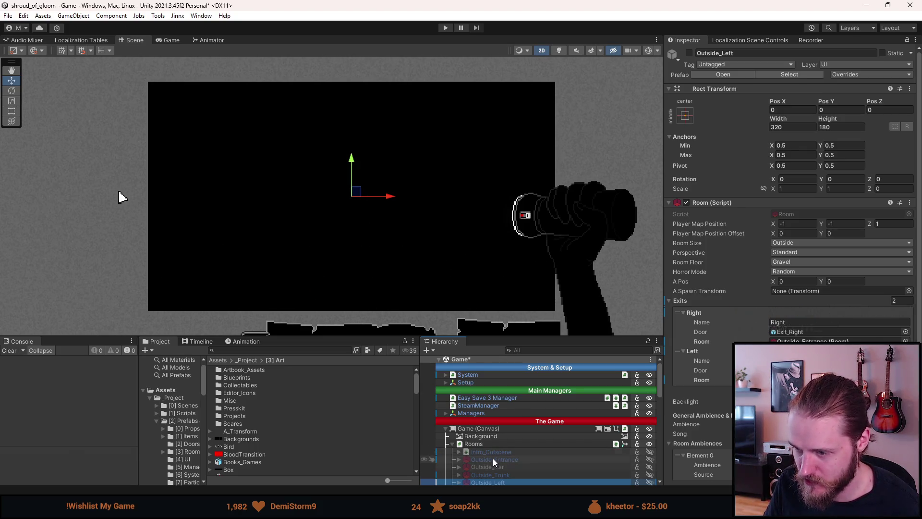
pyautogui.moveTo(504, 444)
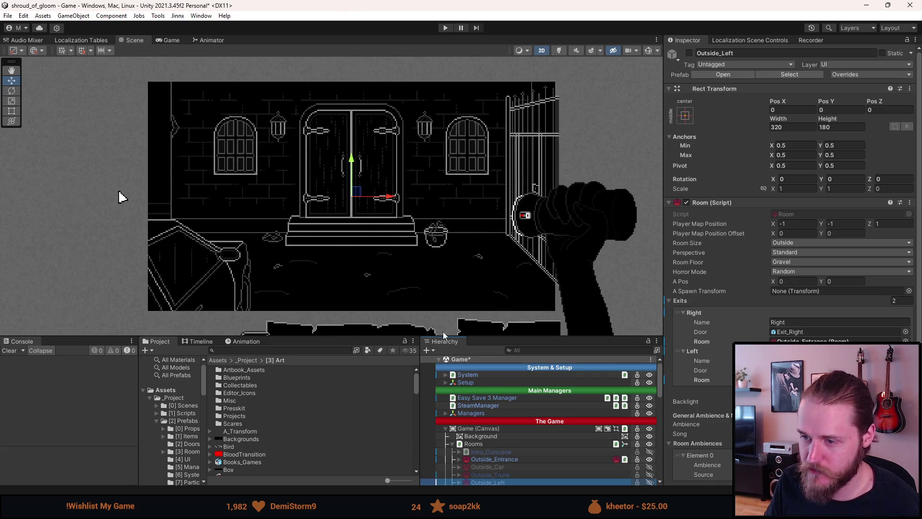
# Step: Select the Setup object and start playtesting the game again
pyautogui.click(479, 382)
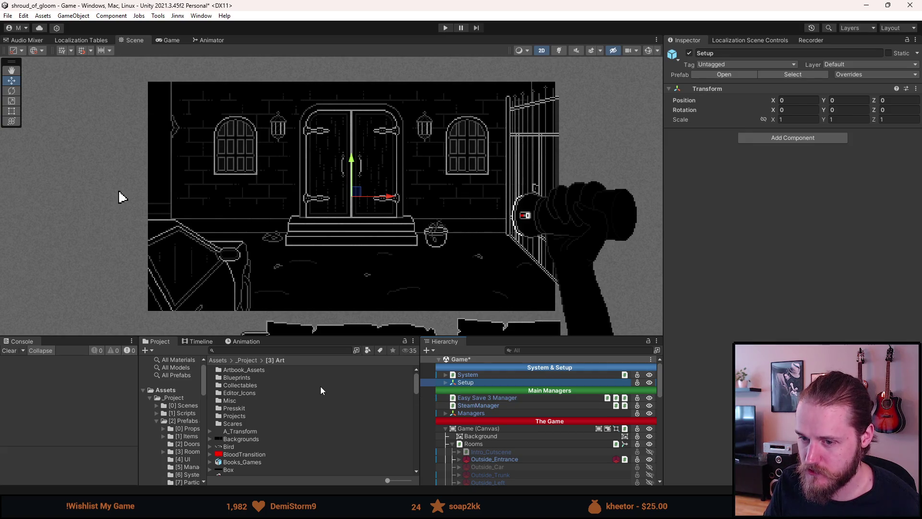
pyautogui.scroll(-2, 527, 445)
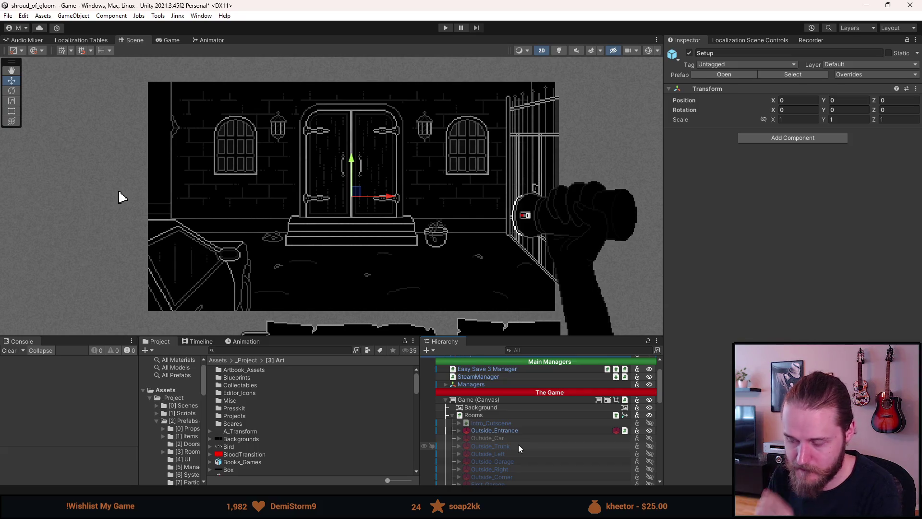
pyautogui.scroll(2, 492, 436)
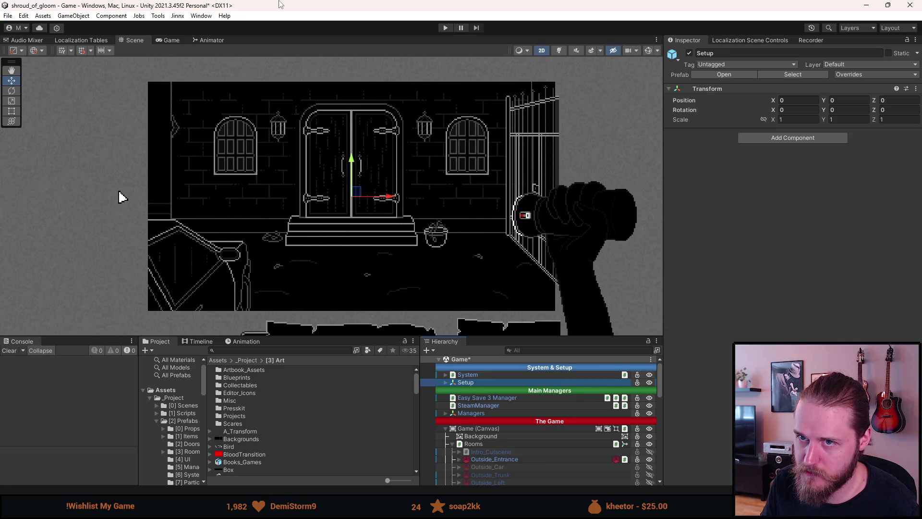
pyautogui.click(445, 29)
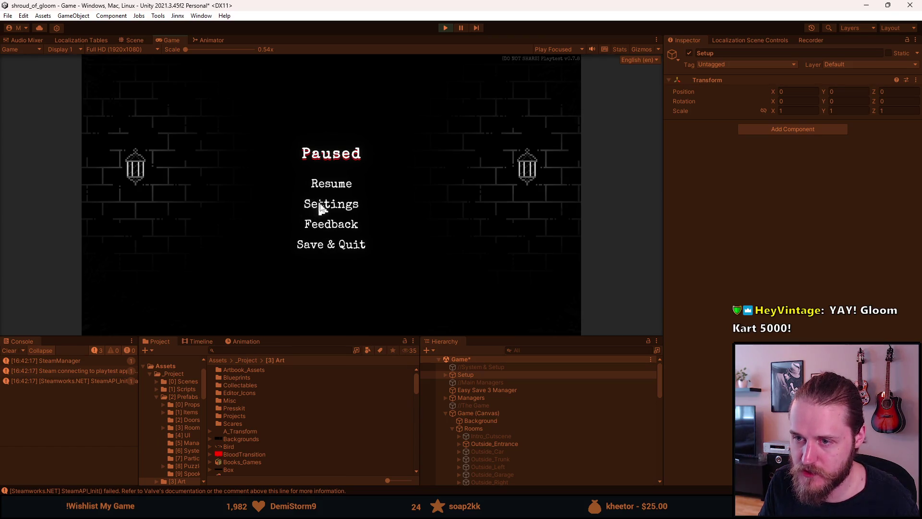
# Step: From the pause menu, look through the Accessibility and Language settings, then resume gameplay
pyautogui.click(320, 207)
pyautogui.click(329, 227)
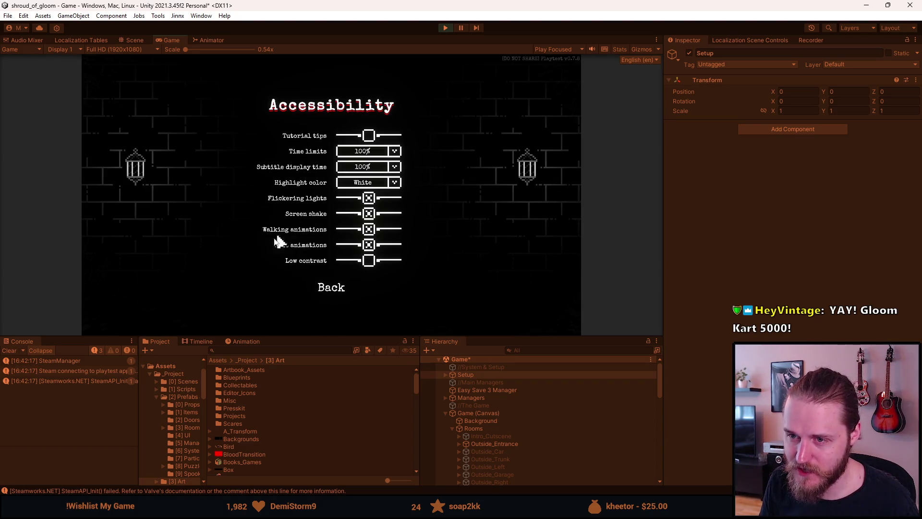
pyautogui.click(328, 289)
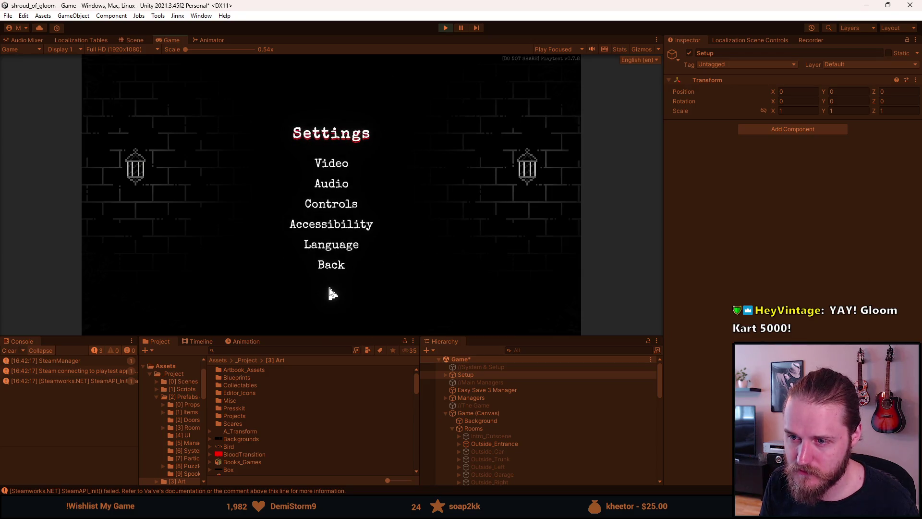
pyautogui.click(321, 248)
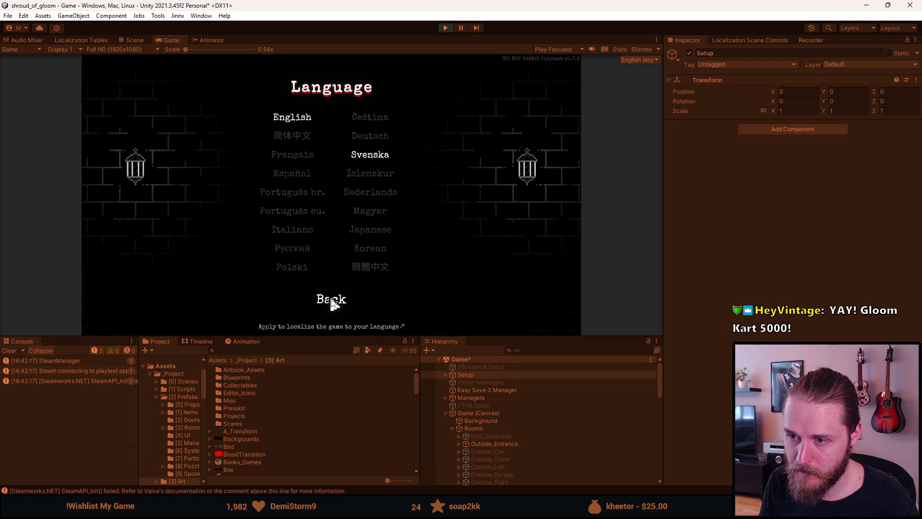
pyautogui.click(331, 304)
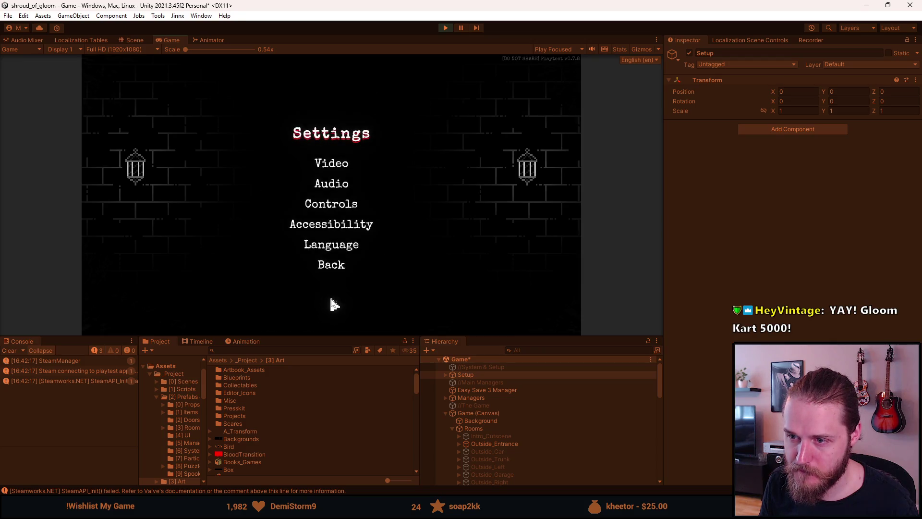
pyautogui.click(332, 264)
pyautogui.click(326, 183)
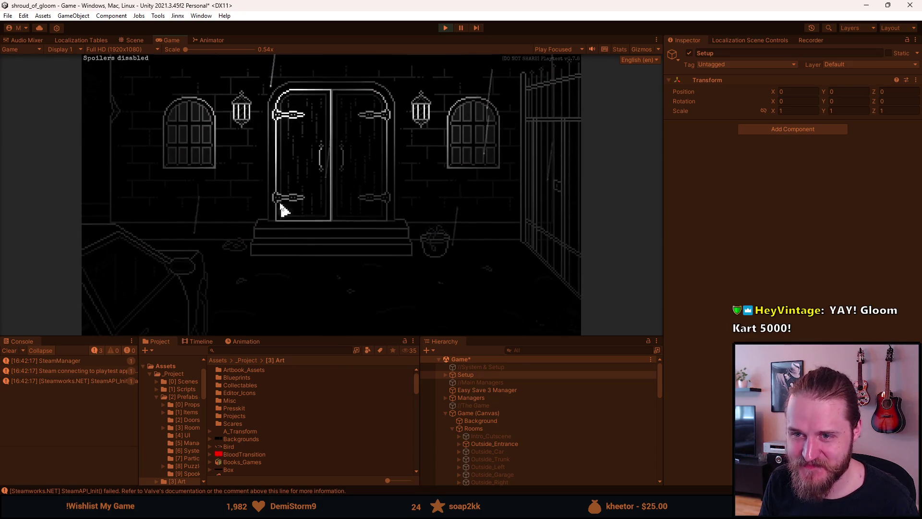
# Step: Pause to check Settings, resume, try the lower-left exit and toggle the F1 developer tools
pyautogui.press('Escape')
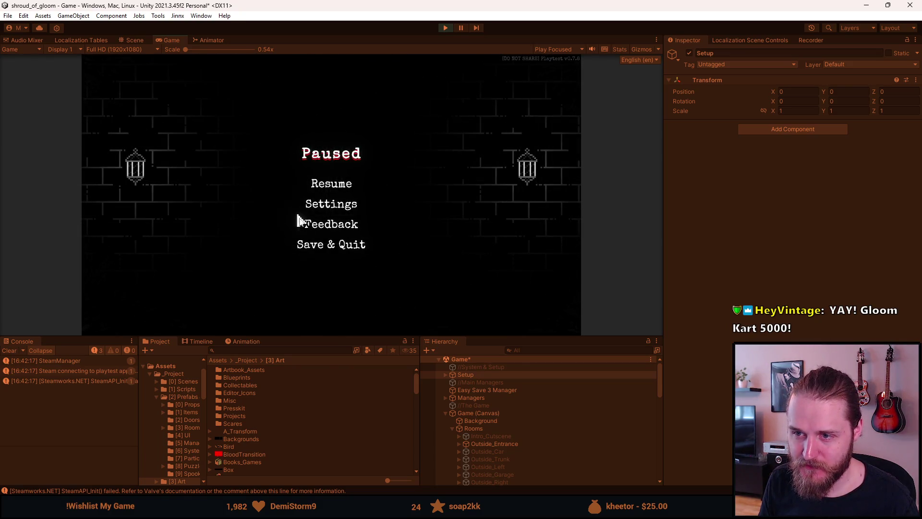
pyautogui.click(324, 207)
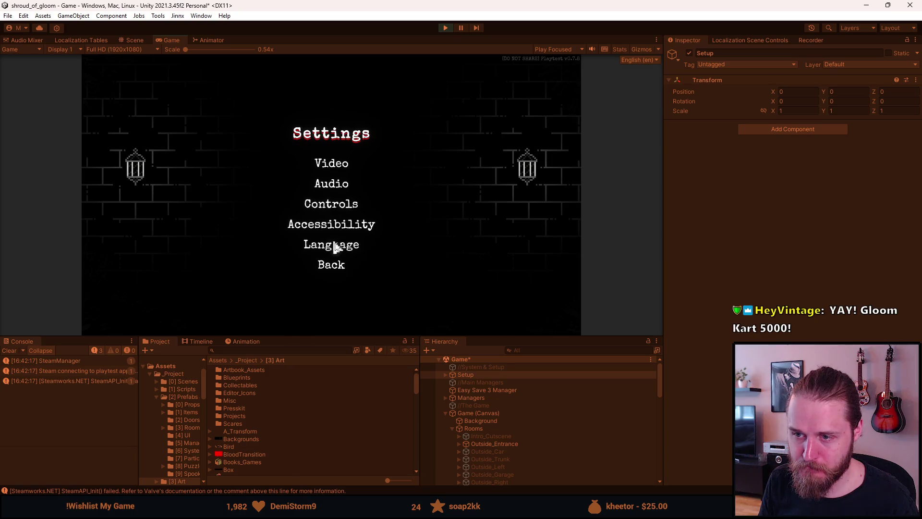
pyautogui.press('Escape')
pyautogui.press('Escape')
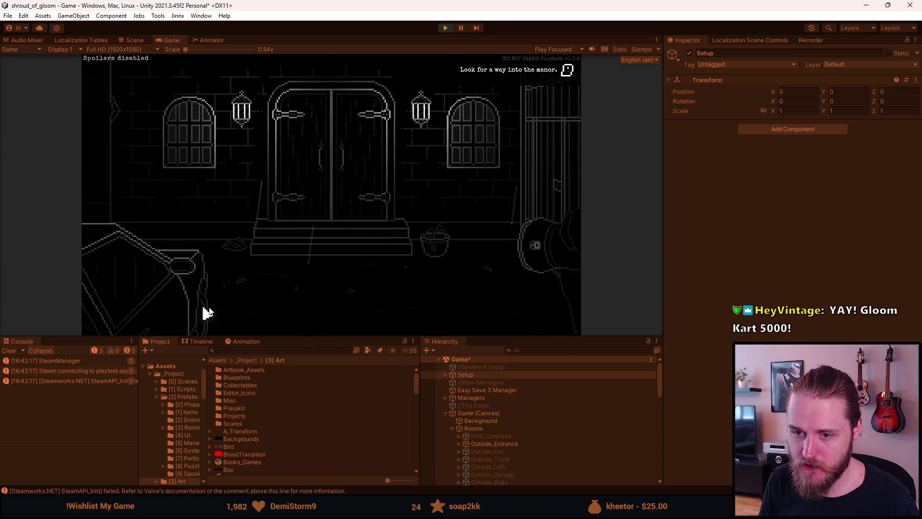
pyautogui.click(144, 328)
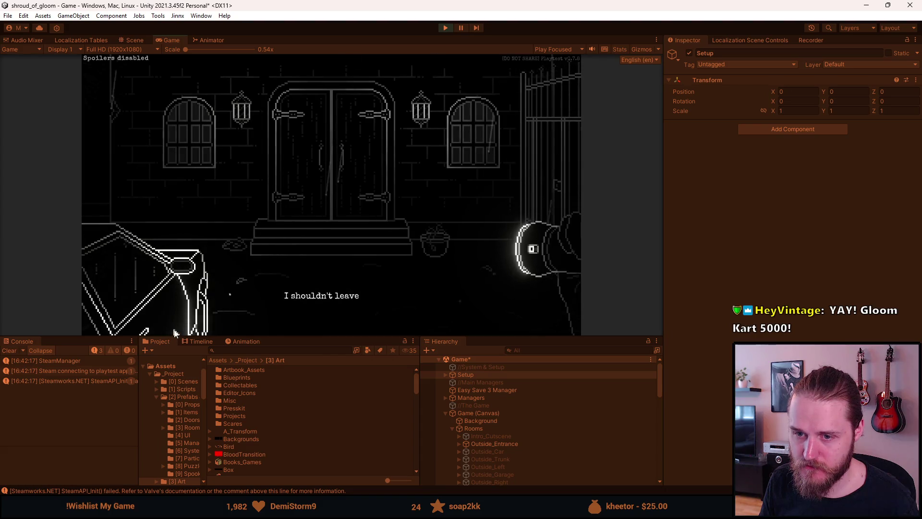
pyautogui.press('F1')
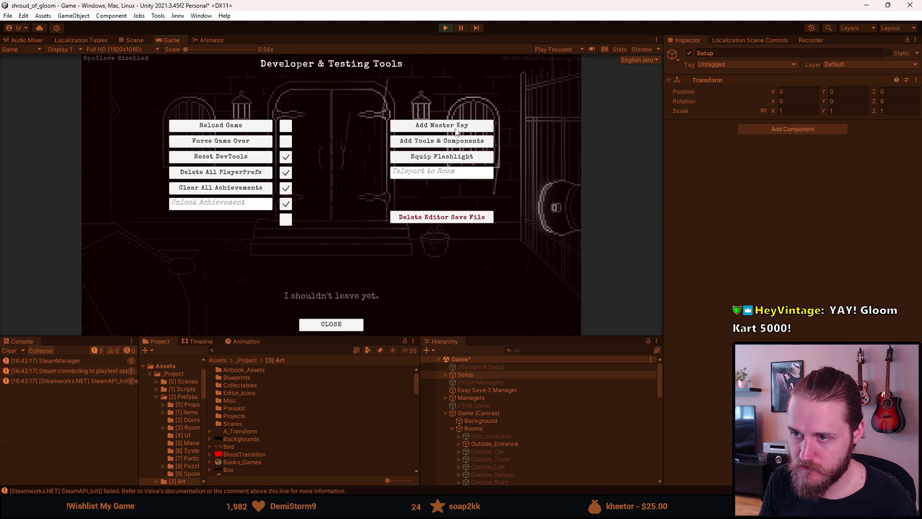
pyautogui.press('F1')
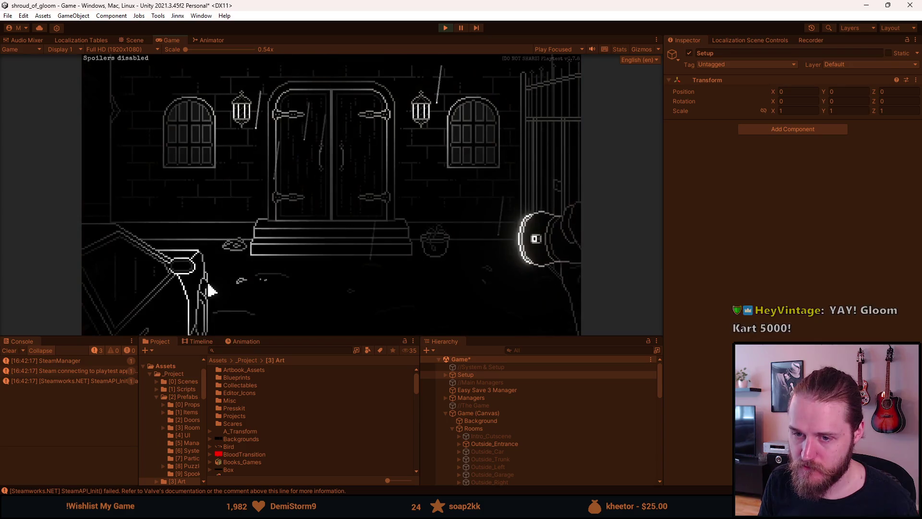
# Step: Read the letter, reopen 'A Brother's Concern' from the collected items, then pause and stop the playtest
pyautogui.click(121, 236)
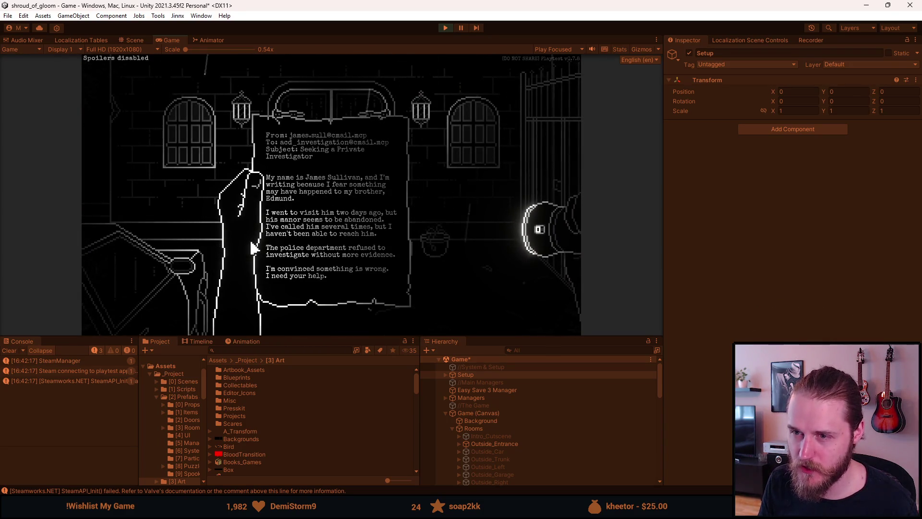
pyautogui.click(192, 240)
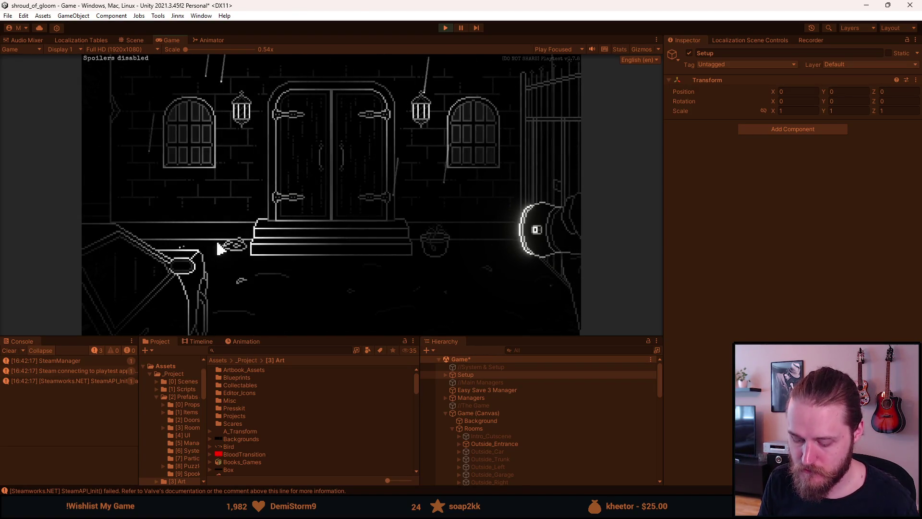
pyautogui.click(220, 248)
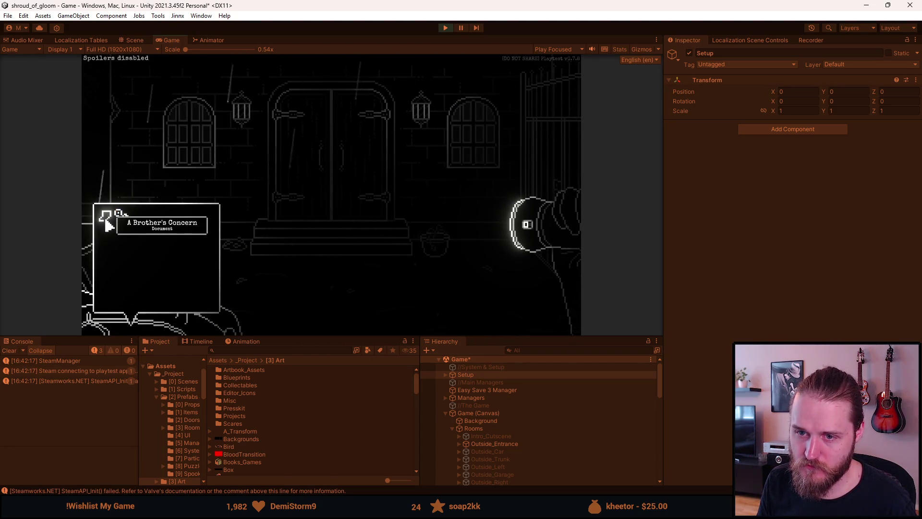
pyautogui.click(107, 224)
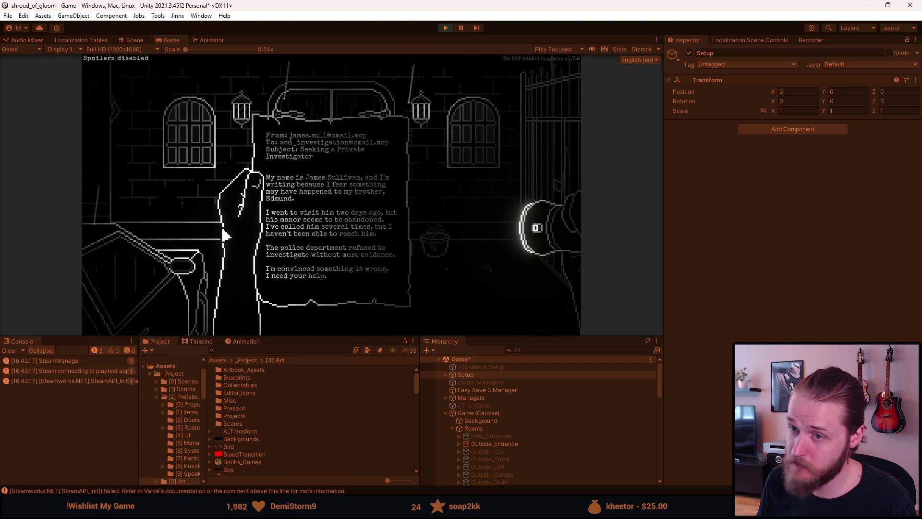
pyautogui.press('Escape')
pyautogui.press('Escape')
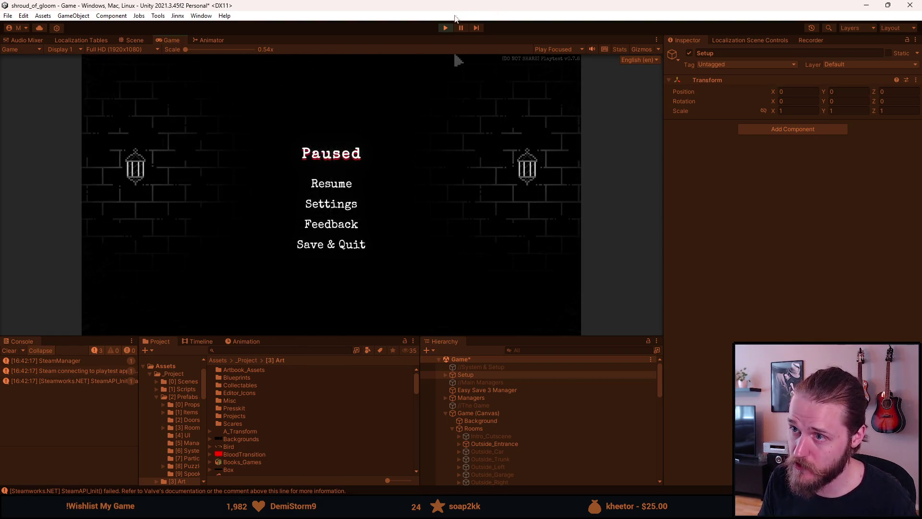
pyautogui.click(445, 27)
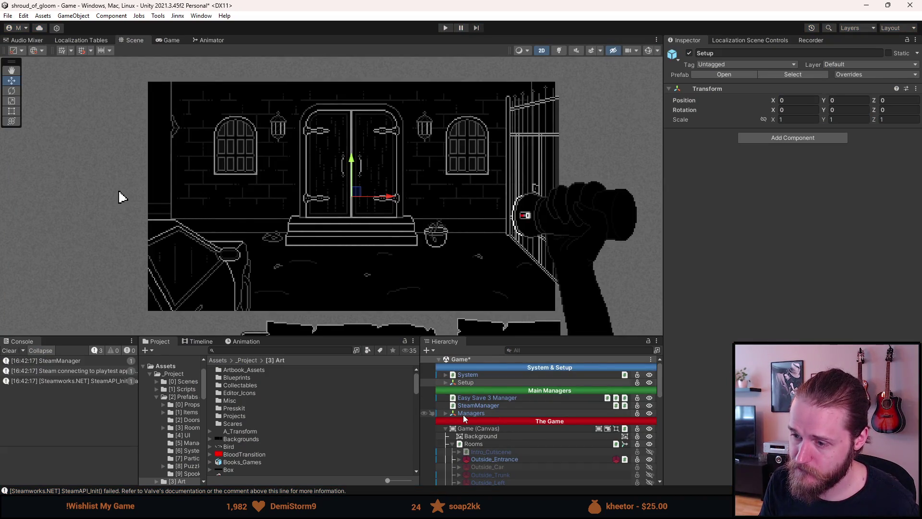
pyautogui.scroll(-2, 463, 418)
pyautogui.scroll(2, 463, 419)
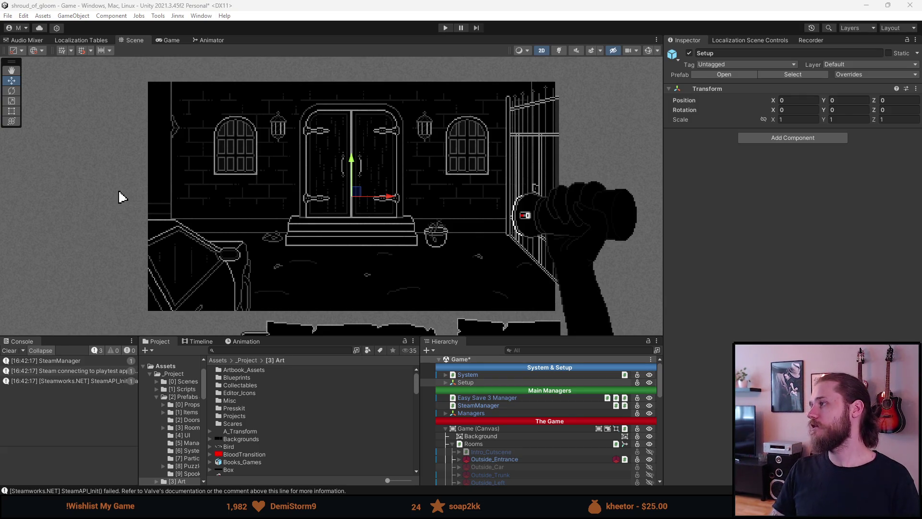
# Step: Switch to Firefox, filter Google Fonts to Pixel appearance, then search for Google Fonts in a new tab
pyautogui.hotkey('alt', 'Tab')
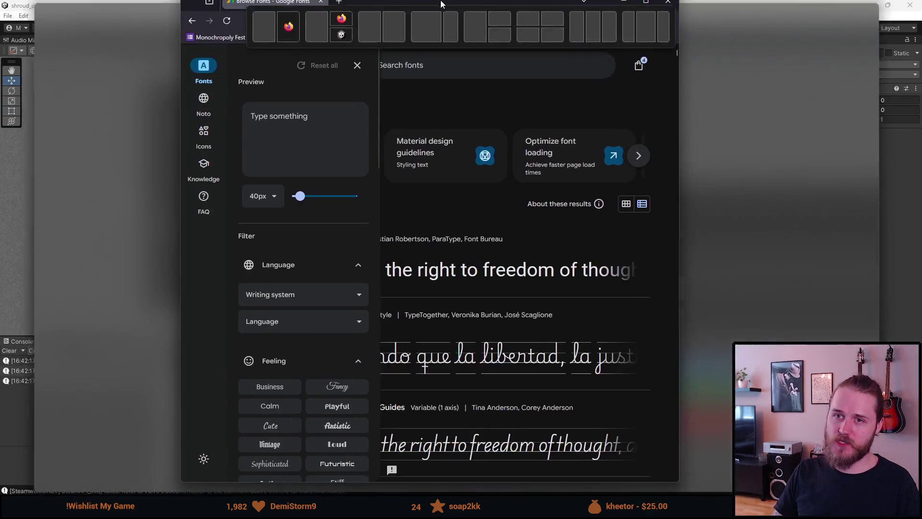
pyautogui.scroll(-3, 166, 360)
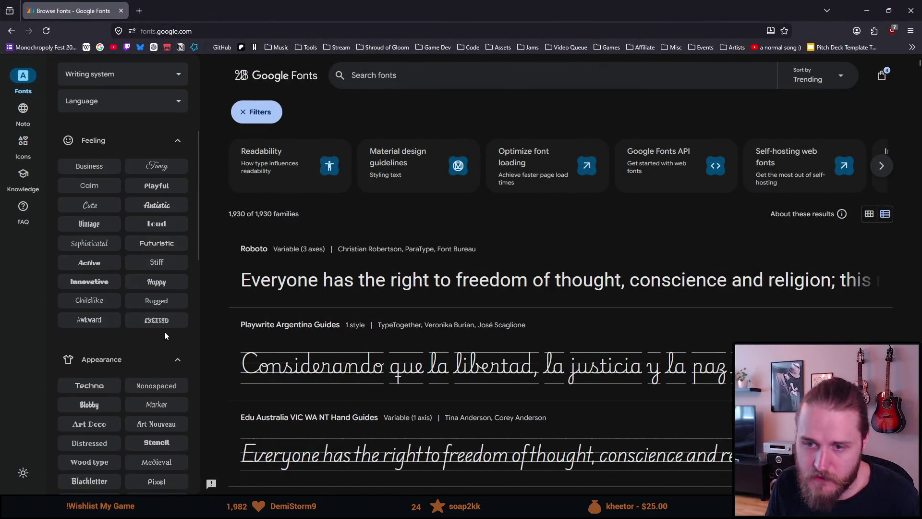
pyautogui.scroll(-2, 164, 333)
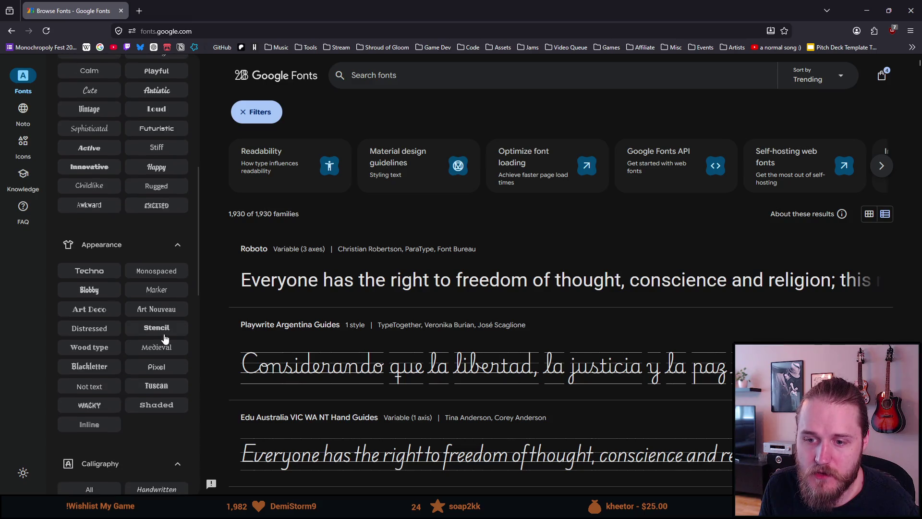
pyautogui.click(156, 366)
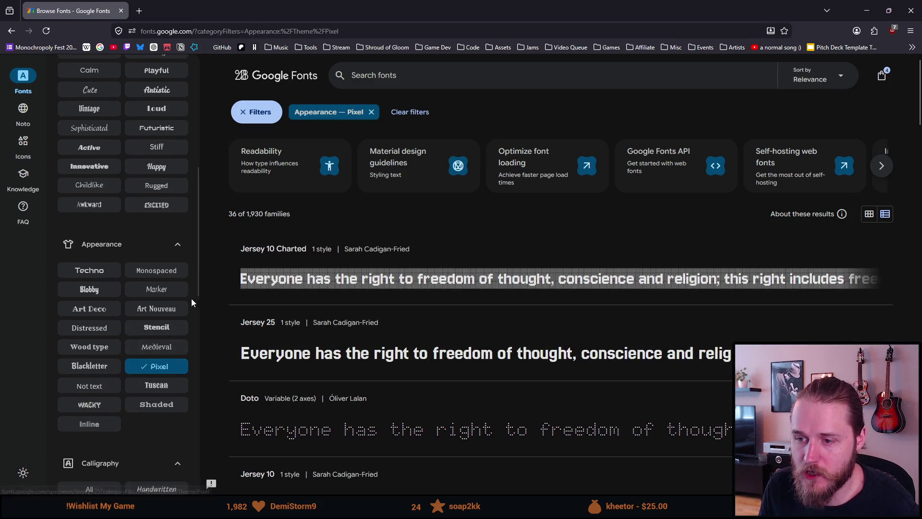
pyautogui.scroll(-1, 190, 295)
pyautogui.scroll(-1, 207, 309)
pyautogui.scroll(-2, 207, 311)
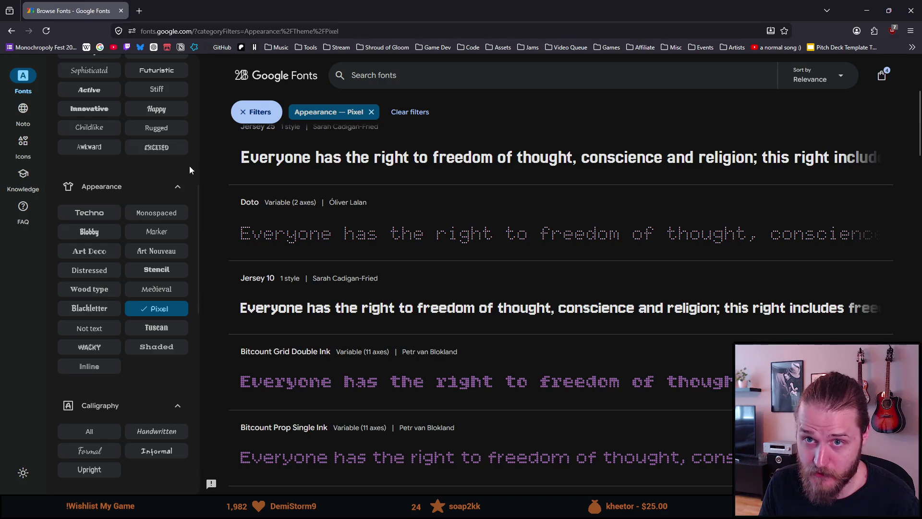
pyautogui.click(140, 10)
pyautogui.write('google font')
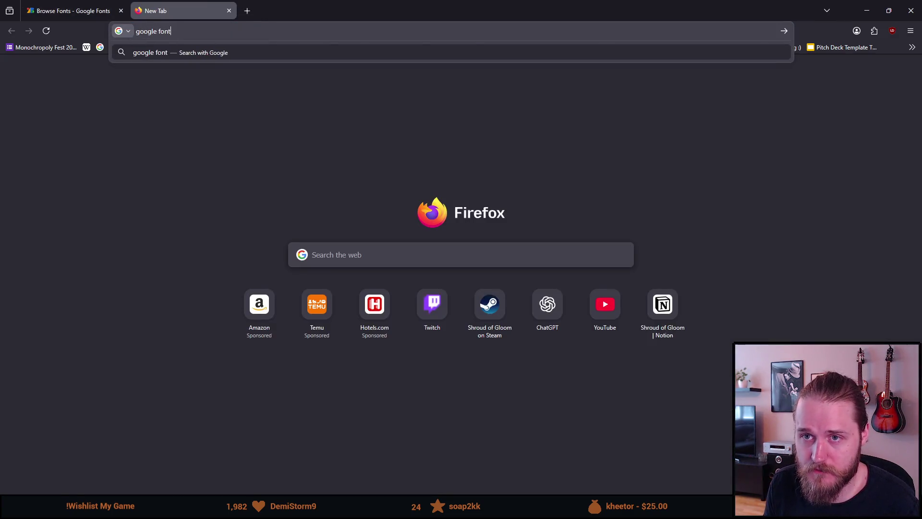
pyautogui.press('Return')
# Step: Open Google Fonts, filter to the Simplified Han writing system and open Noto Sans Simplified Chinese in a background tab
pyautogui.click(161, 180)
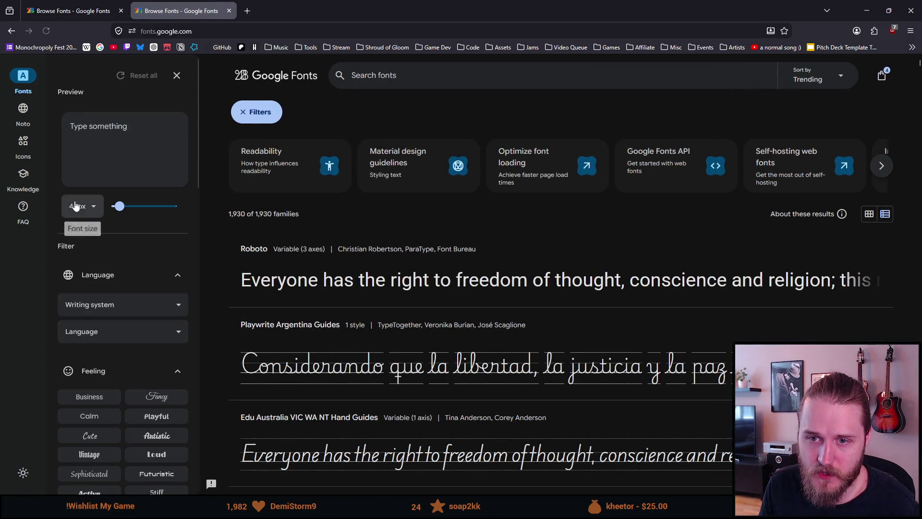
pyautogui.click(123, 309)
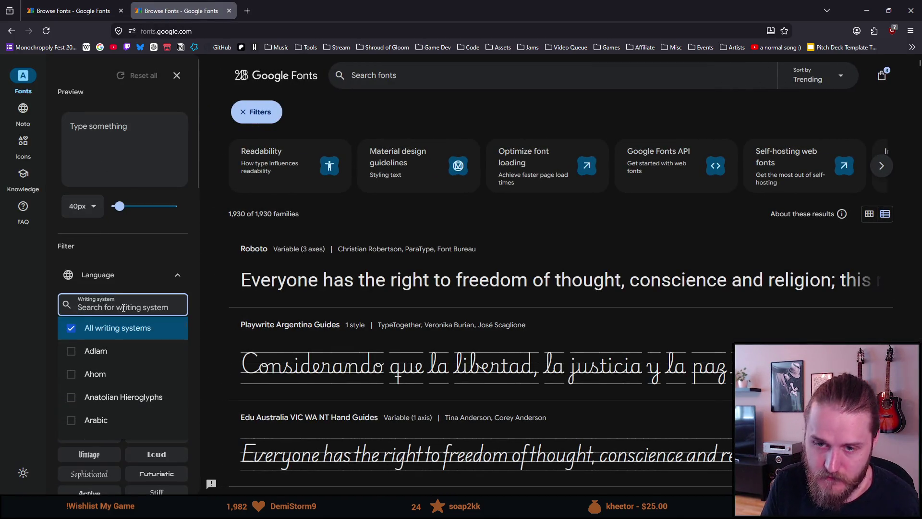
pyautogui.write('sim')
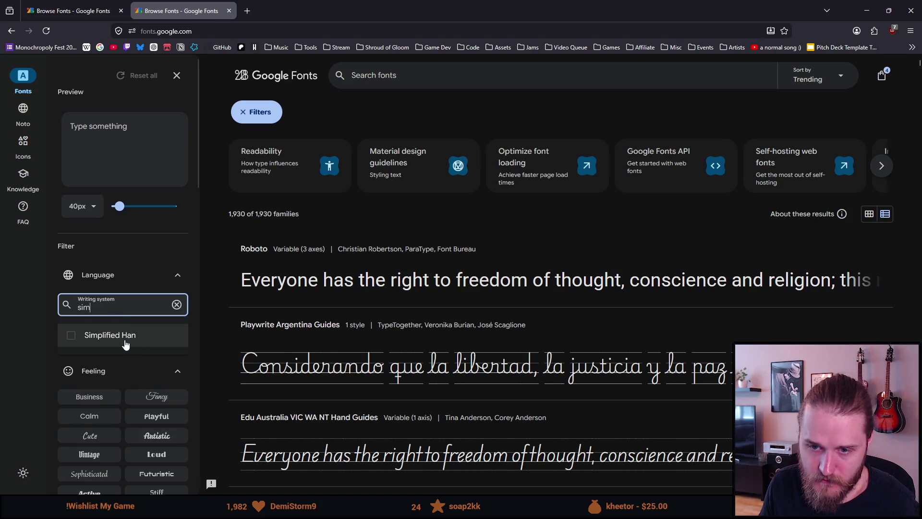
pyautogui.click(108, 335)
pyautogui.scroll(-1, 220, 305)
pyautogui.scroll(-1, 219, 305)
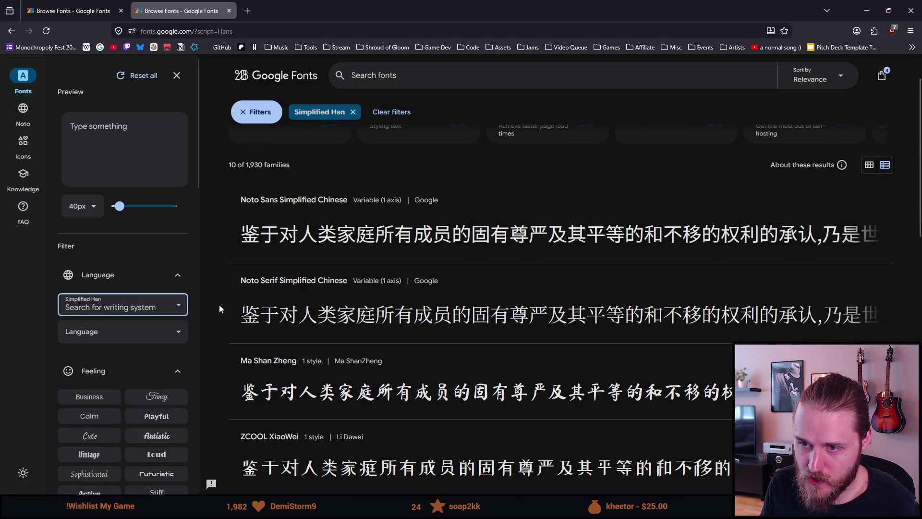
pyautogui.middleClick(288, 216)
# Step: View the Noto Sans Simplified Chinese specimen and its preview text, then return to the Simplified Han list
pyautogui.click(288, 4)
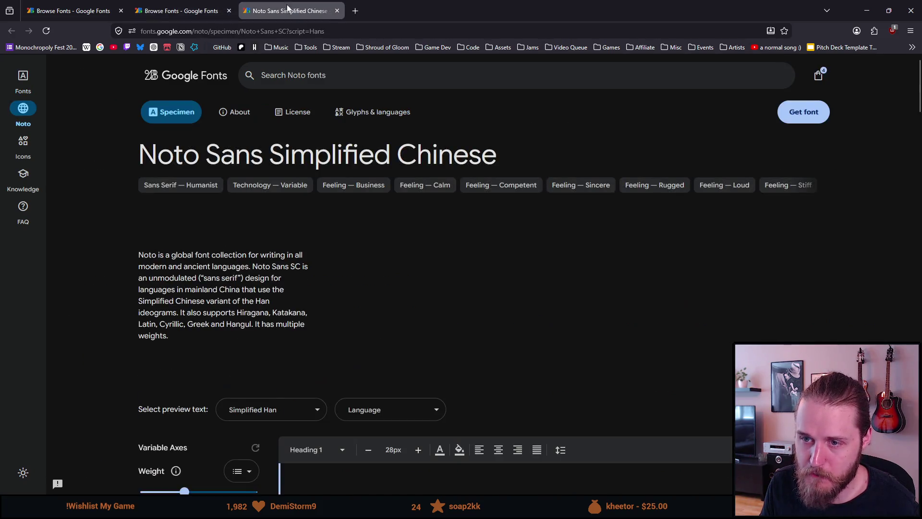
pyautogui.scroll(-3, 461, 288)
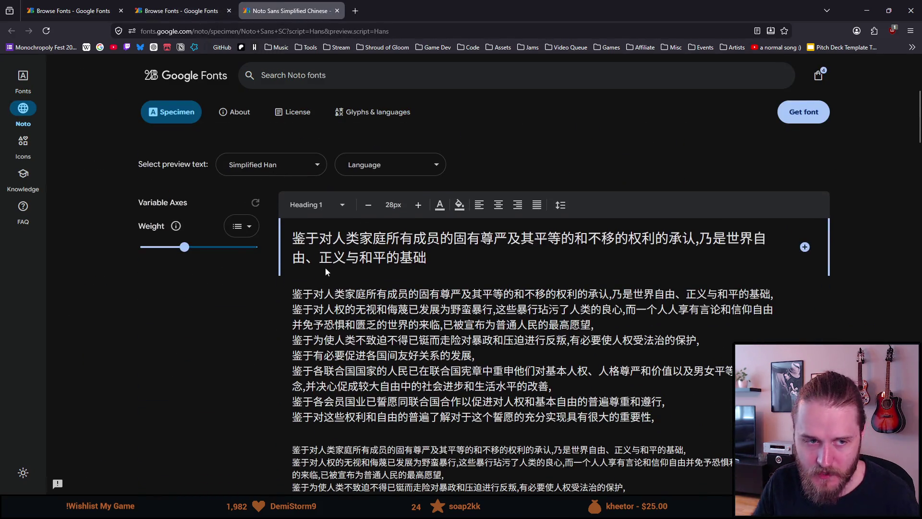
pyautogui.scroll(-2, 324, 266)
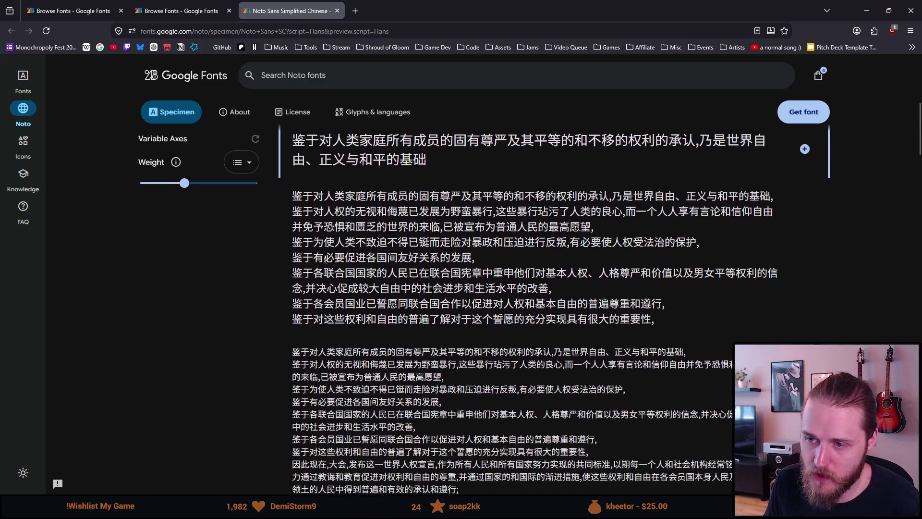
pyautogui.moveTo(288, 200); pyautogui.dragTo(474, 393)
pyautogui.click(465, 388)
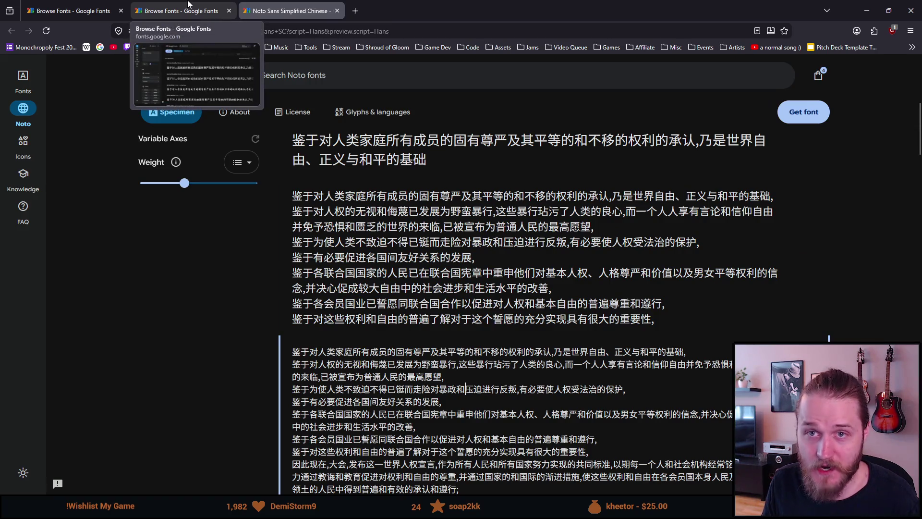
pyautogui.click(184, 10)
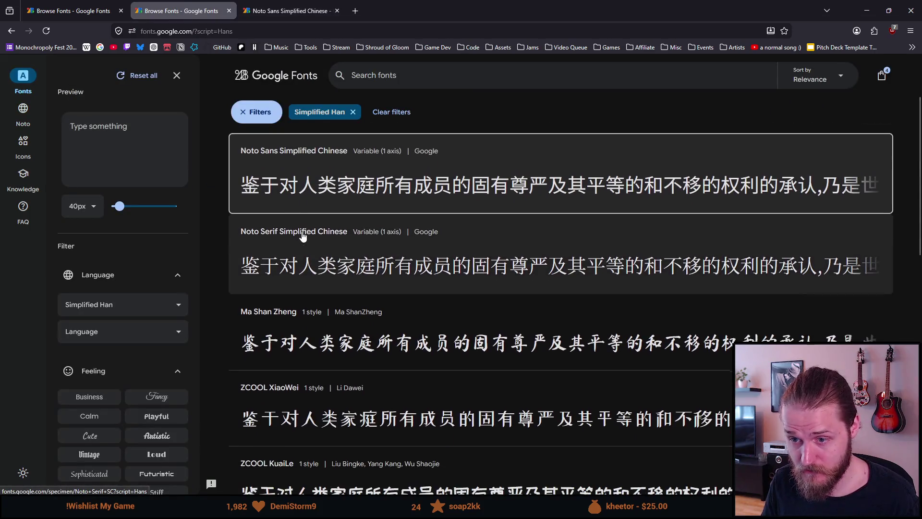
# Step: Open the Ma Shan Zheng specimen page, then go back to the Simplified Han font list
pyautogui.click(298, 341)
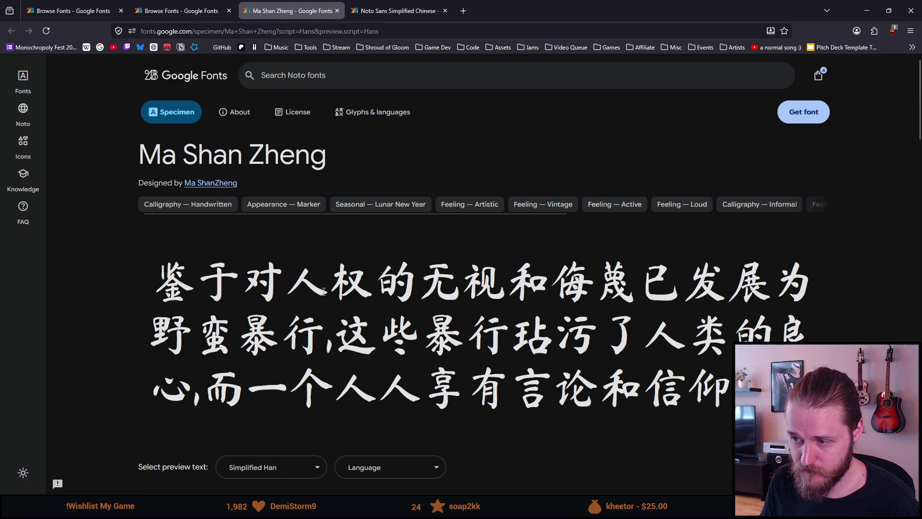
pyautogui.scroll(-4, 324, 291)
pyautogui.scroll(4, 323, 291)
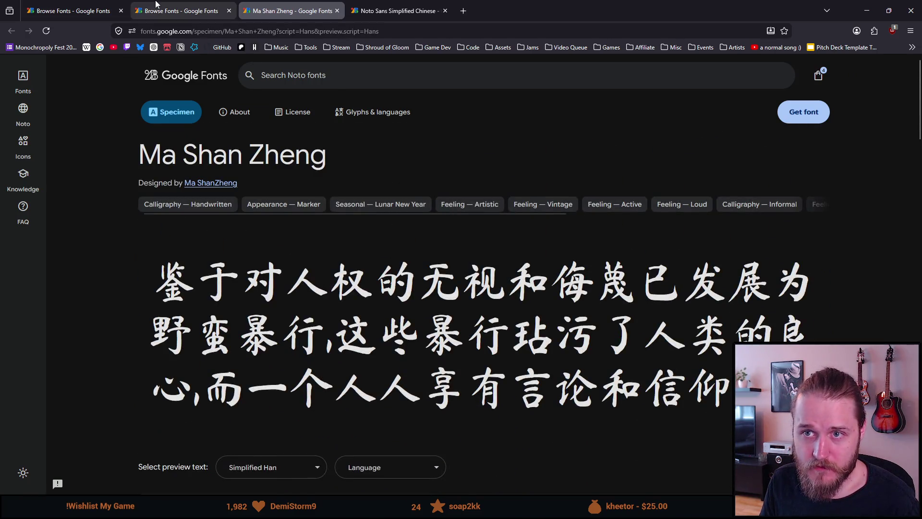
pyautogui.click(155, 4)
pyautogui.scroll(-3, 272, 305)
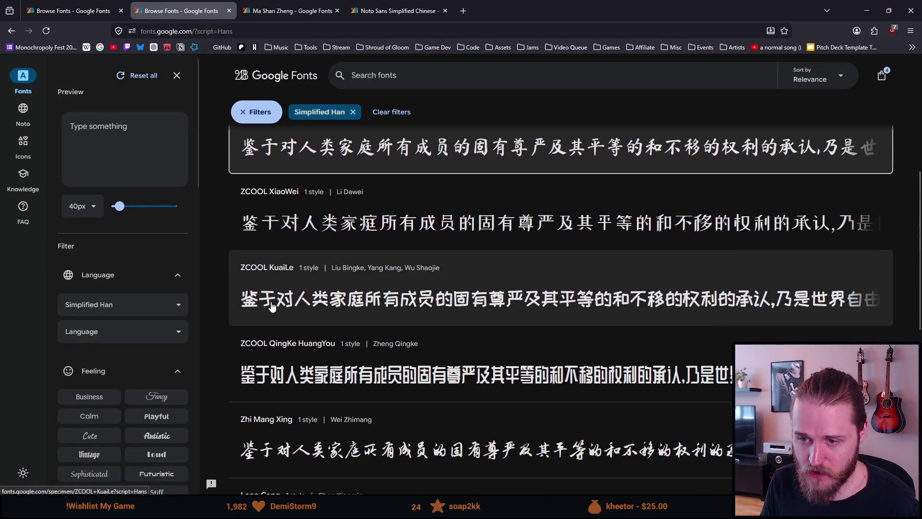
pyautogui.scroll(-3, 272, 306)
pyautogui.scroll(2, 272, 306)
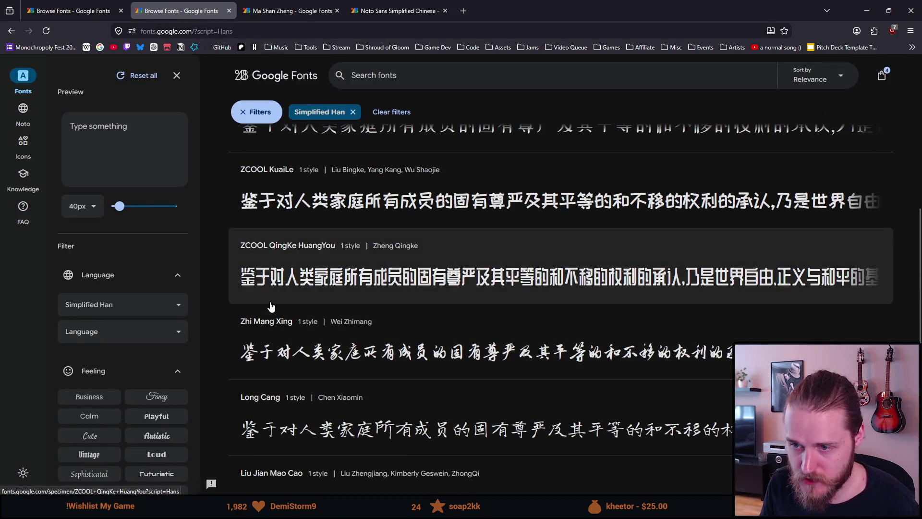
pyautogui.scroll(-2, 271, 305)
pyautogui.scroll(-1, 272, 306)
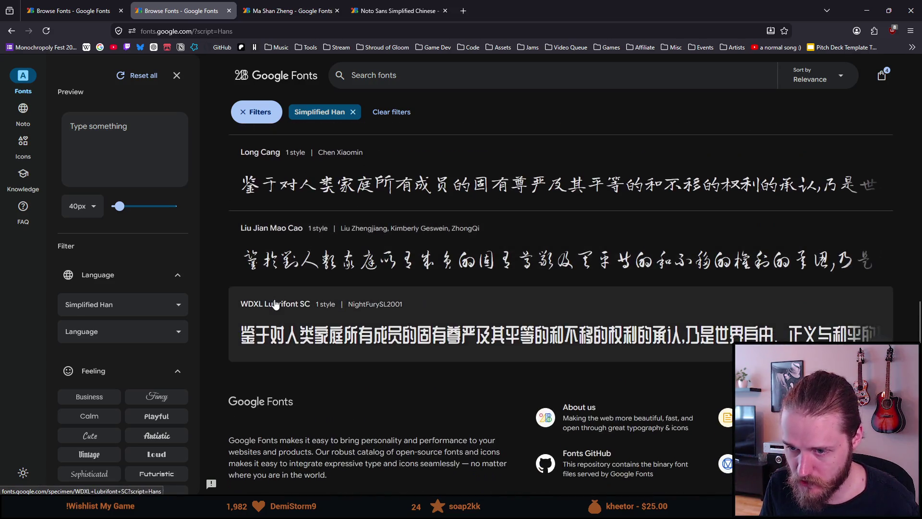
pyautogui.scroll(-1, 273, 303)
pyautogui.scroll(-3, 143, 377)
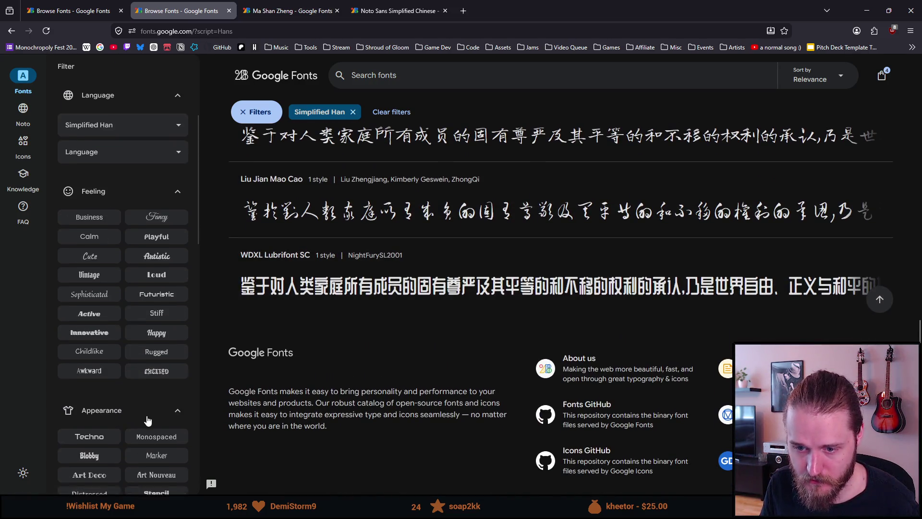
pyautogui.scroll(-2, 148, 421)
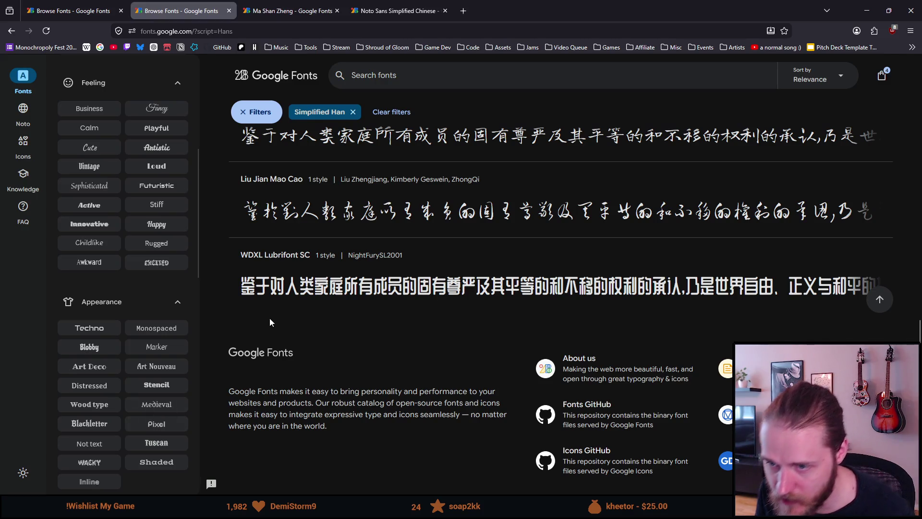
pyautogui.scroll(1, 268, 318)
pyautogui.scroll(2, 269, 318)
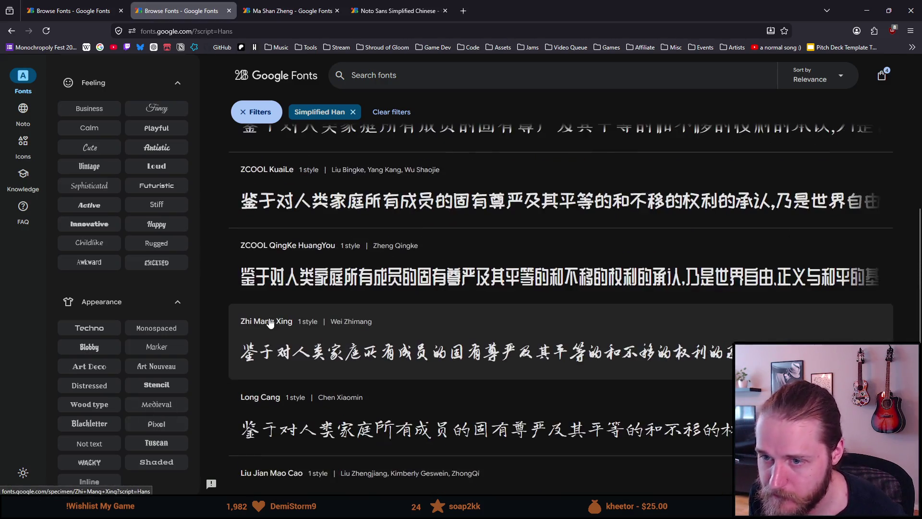
pyautogui.scroll(3, 269, 318)
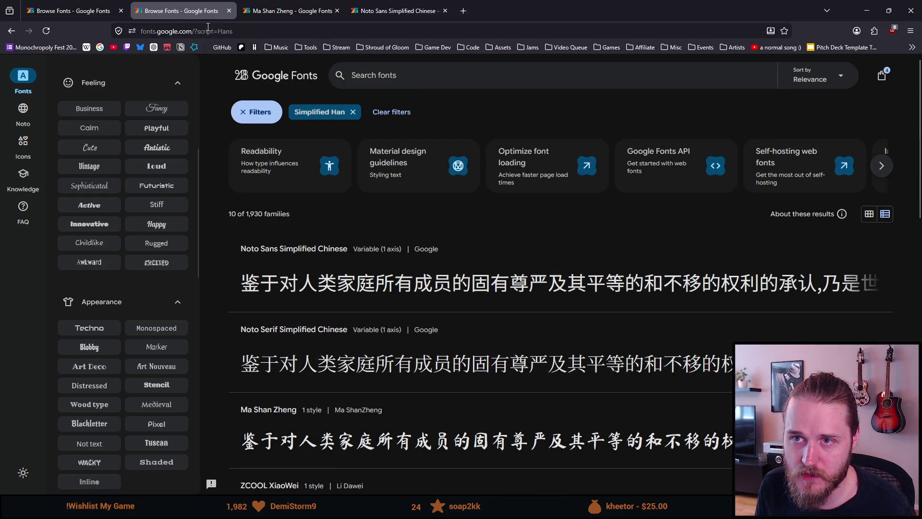
# Step: From the Pixel-filtered results, open and view the Jersey 10 specimen, then return to the list
pyautogui.click(80, 11)
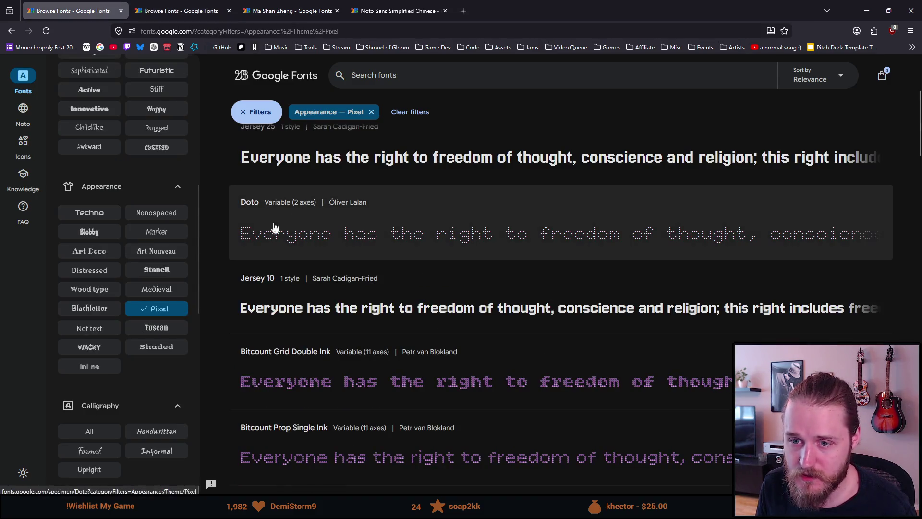
pyautogui.scroll(1, 252, 264)
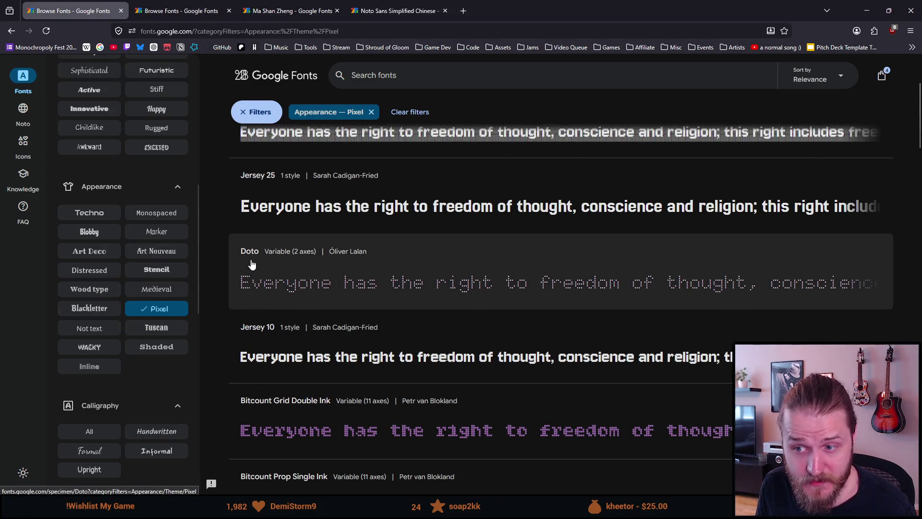
pyautogui.middleClick(274, 353)
pyautogui.click(180, 11)
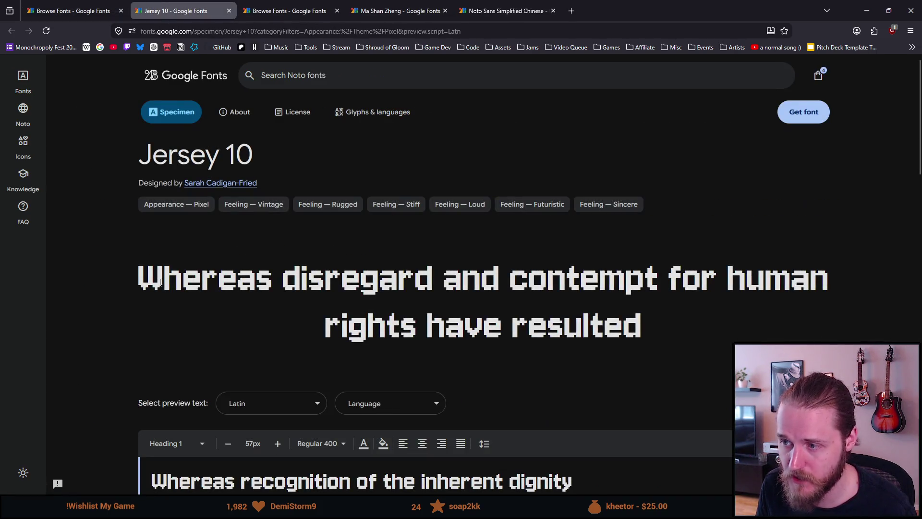
pyautogui.moveTo(209, 281); pyautogui.dragTo(464, 325)
pyautogui.hotkey('ctrl', 'shift', 'Tab')
pyautogui.scroll(-2, 227, 242)
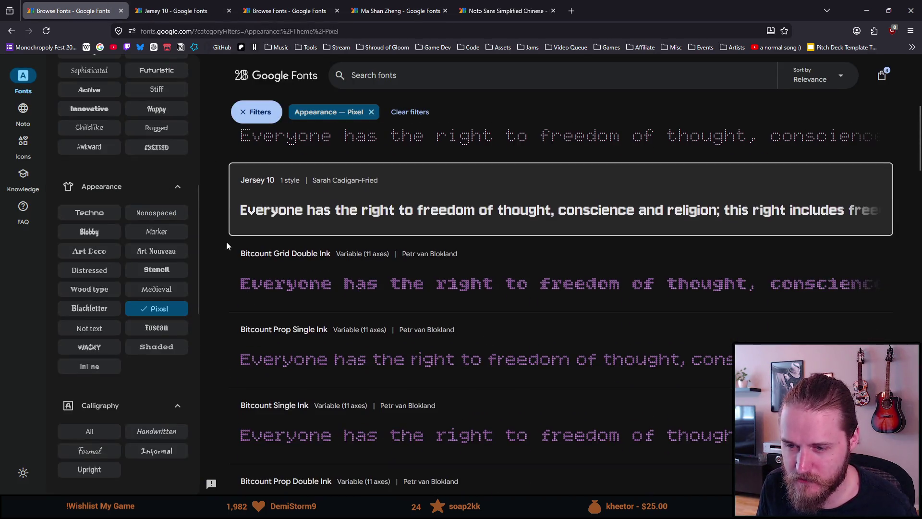
pyautogui.scroll(-2, 224, 239)
pyautogui.scroll(-2, 224, 243)
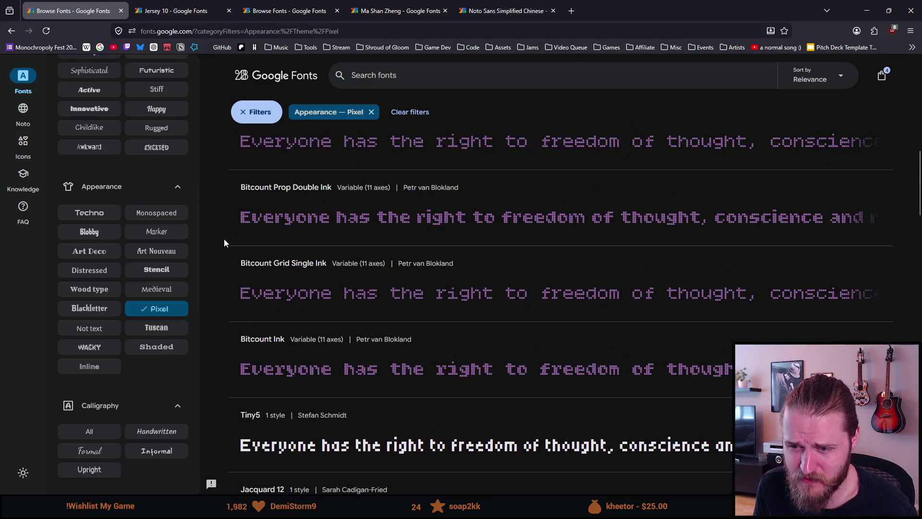
pyautogui.scroll(-1, 224, 243)
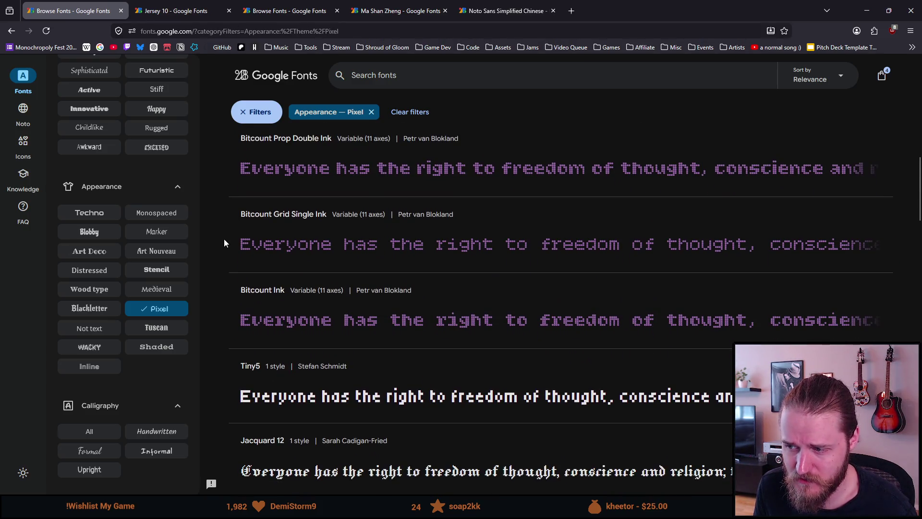
pyautogui.scroll(-2, 224, 243)
# Step: Open the Tiny5 specimen in a new tab and bring it to the front
pyautogui.middleClick(354, 299)
pyautogui.hotkey('ctrl', 'Tab')
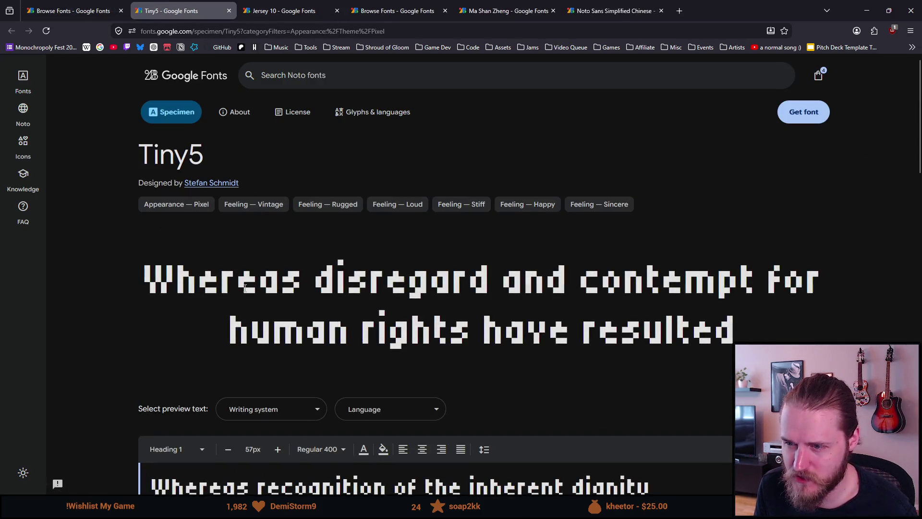
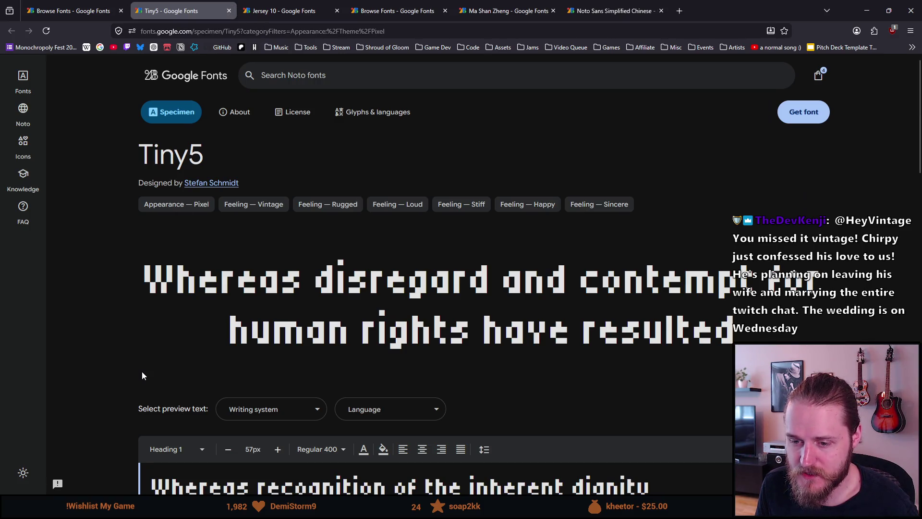
pyautogui.scroll(-1, 113, 370)
pyautogui.scroll(-4, 112, 370)
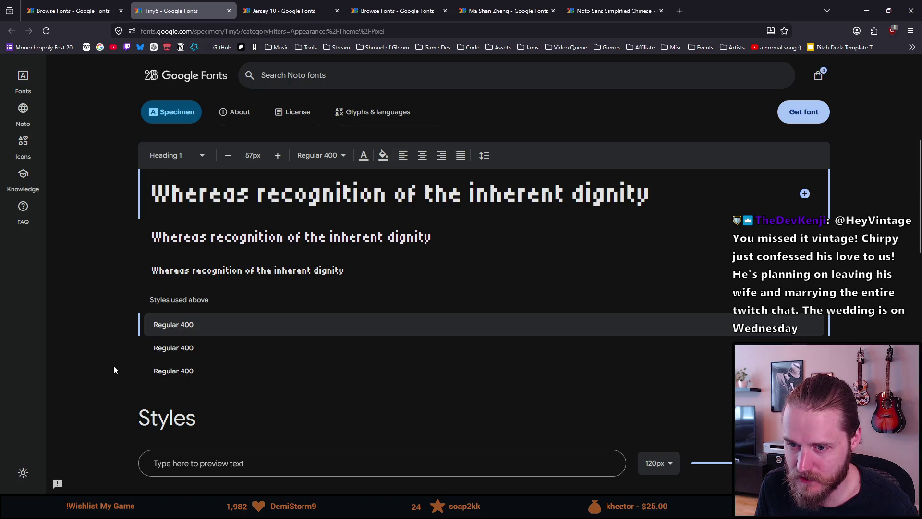
pyautogui.scroll(-1, 113, 370)
pyautogui.scroll(-3, 113, 369)
pyautogui.scroll(5, 113, 365)
pyautogui.scroll(3, 123, 361)
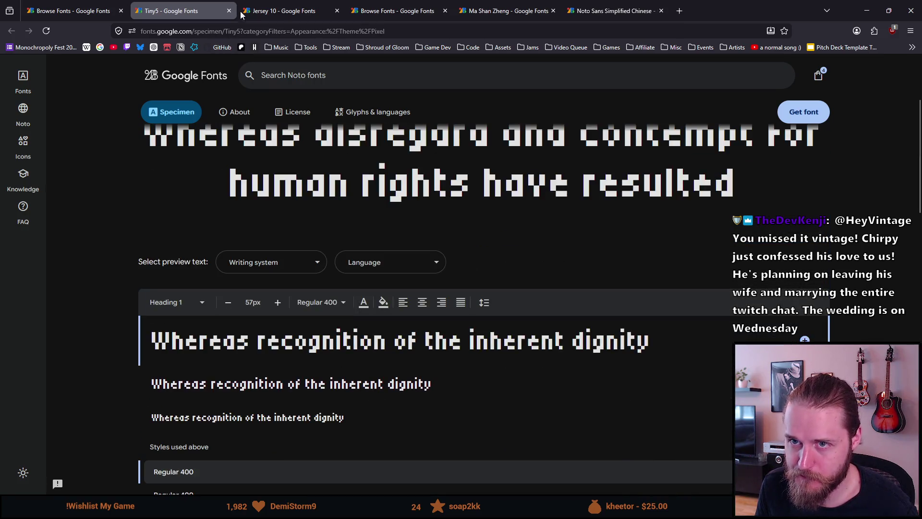
# Step: Close Tiny5, highlight and clear the Jersey 10 preview sentence, then return to the pixel font list
pyautogui.click(228, 11)
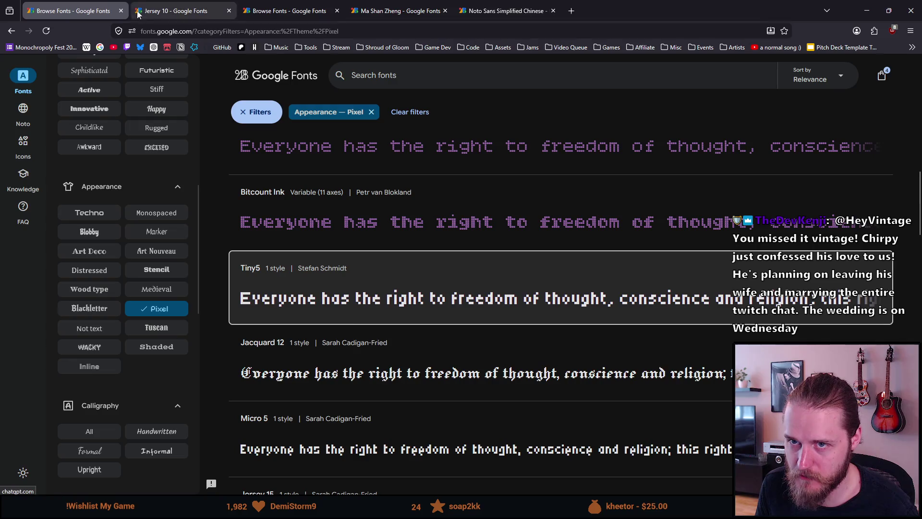
pyautogui.click(181, 11)
pyautogui.click(199, 262)
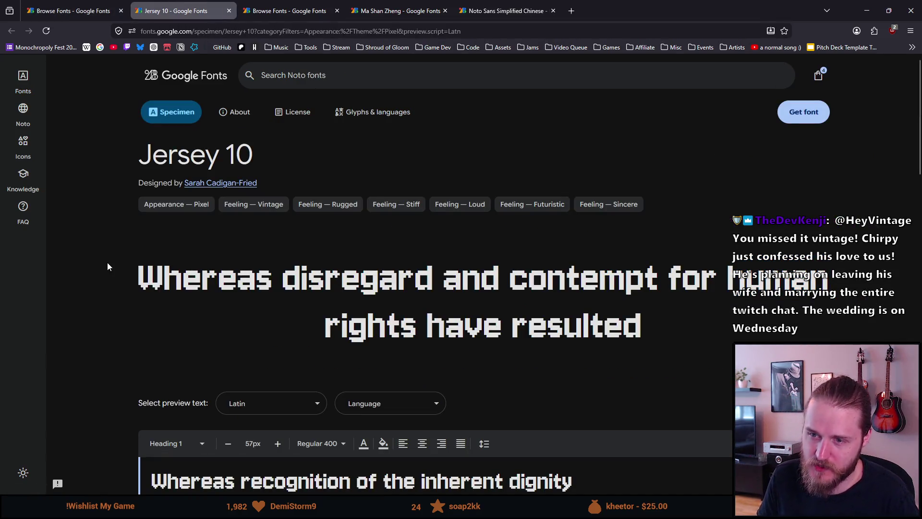
pyautogui.moveTo(107, 262); pyautogui.dragTo(641, 328)
pyautogui.click(727, 341)
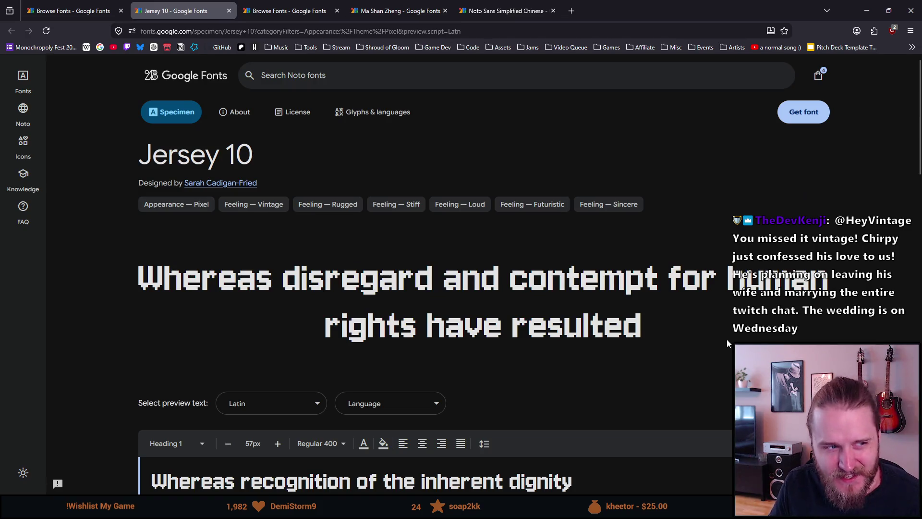
pyautogui.click(98, 10)
# Step: Bring up the Jacquard 12 specimen in its own tab and dismiss the Split view popup
pyautogui.middleClick(257, 375)
pyautogui.click(180, 10)
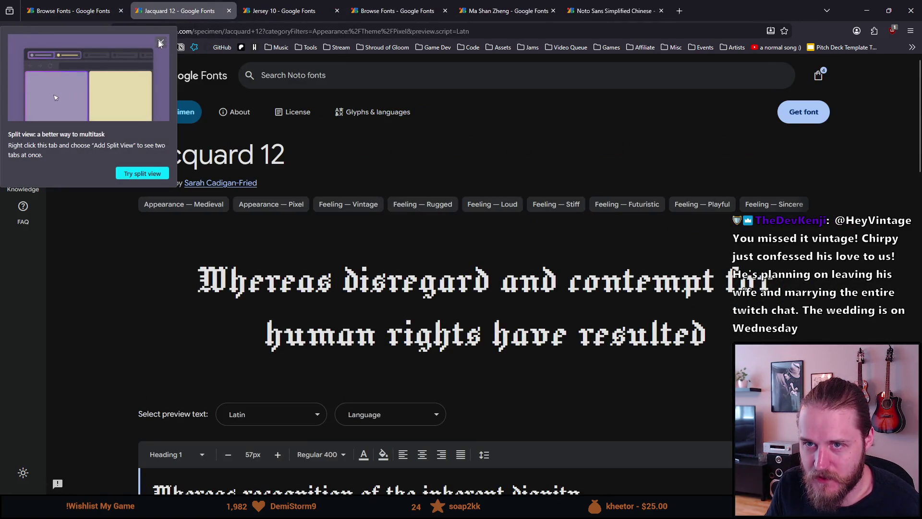
pyautogui.click(161, 43)
pyautogui.scroll(-2, 496, 212)
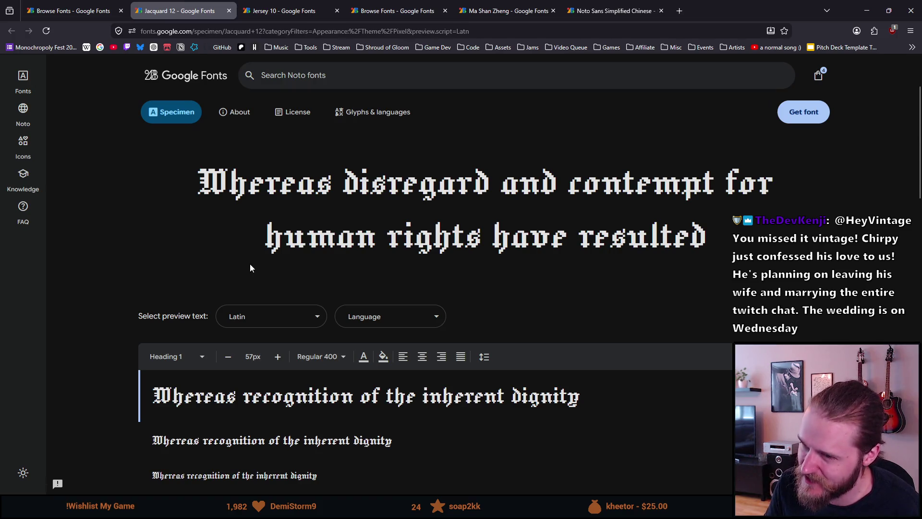
pyautogui.scroll(-1, 251, 265)
# Step: Highlight individual letters (a in human, e in have, c in contempt) to inspect Jacquard 12's pixel shapes
pyautogui.moveTo(355, 189); pyautogui.dragTo(342, 189)
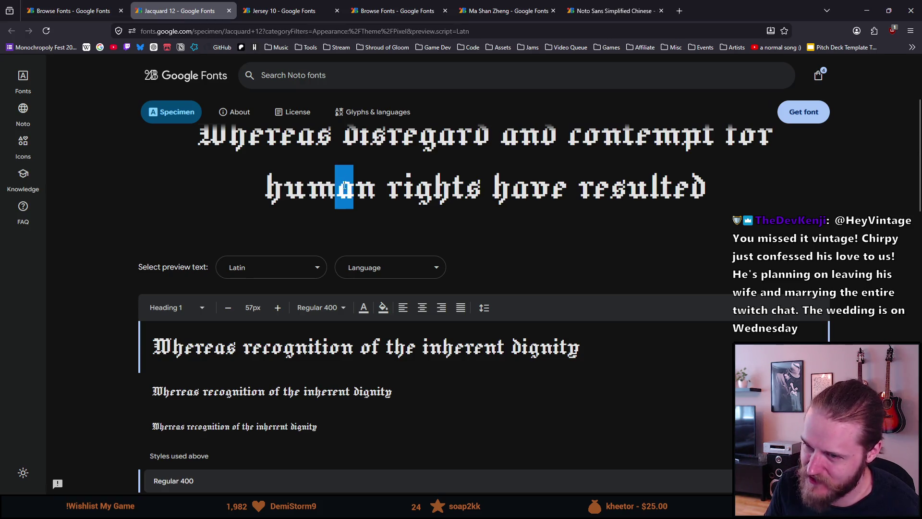
pyautogui.click(296, 228)
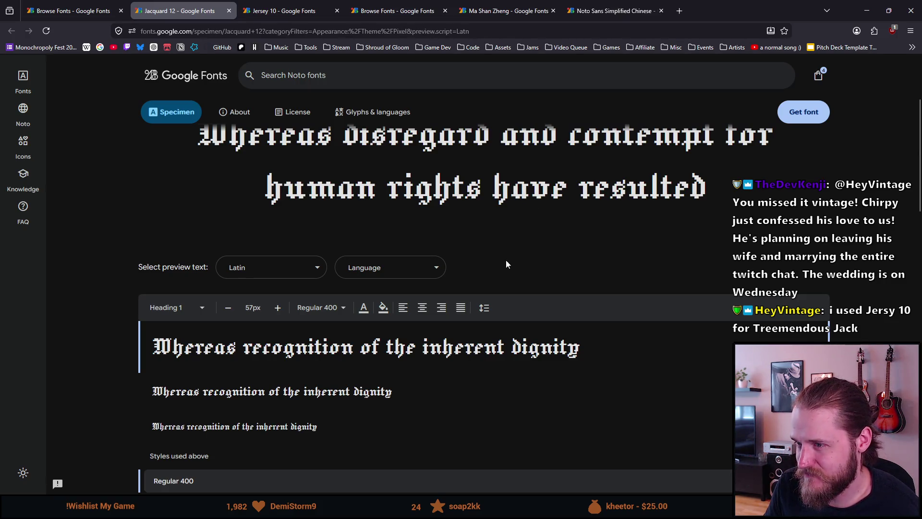
pyautogui.moveTo(552, 190); pyautogui.dragTo(566, 194)
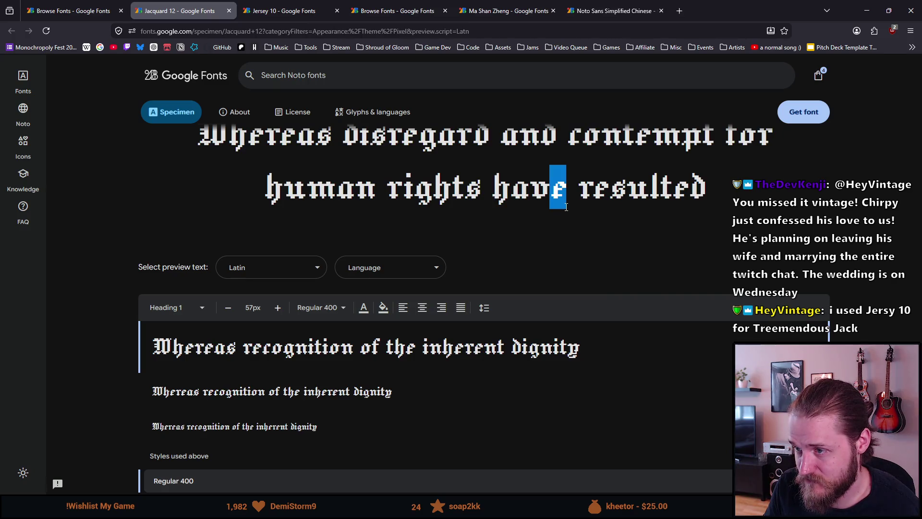
pyautogui.moveTo(550, 189); pyautogui.dragTo(569, 190)
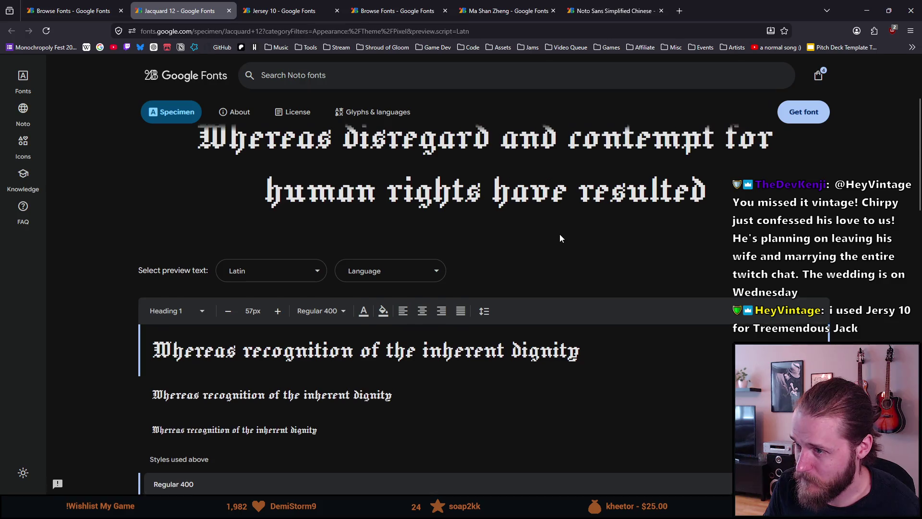
pyautogui.scroll(1, 560, 234)
pyautogui.moveTo(581, 189); pyautogui.dragTo(570, 191)
pyautogui.moveTo(567, 235); pyautogui.dragTo(563, 232)
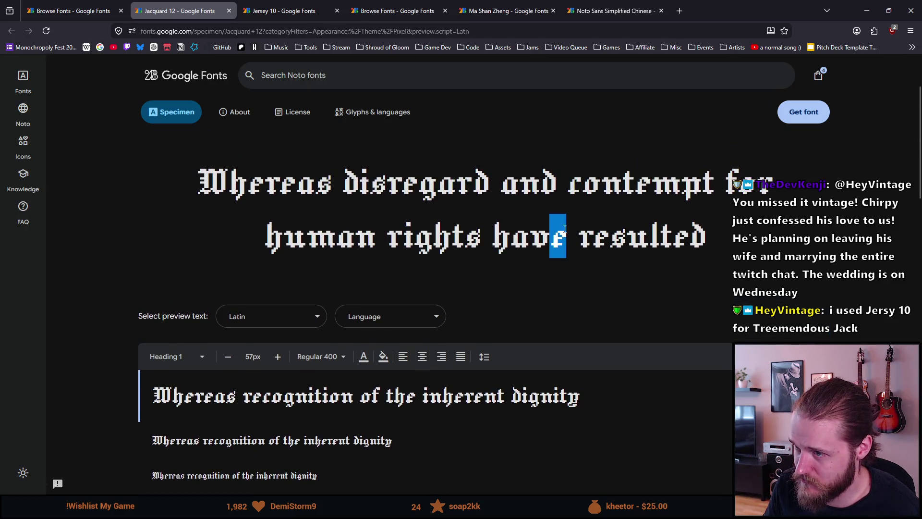
pyautogui.moveTo(580, 190); pyautogui.dragTo(564, 191)
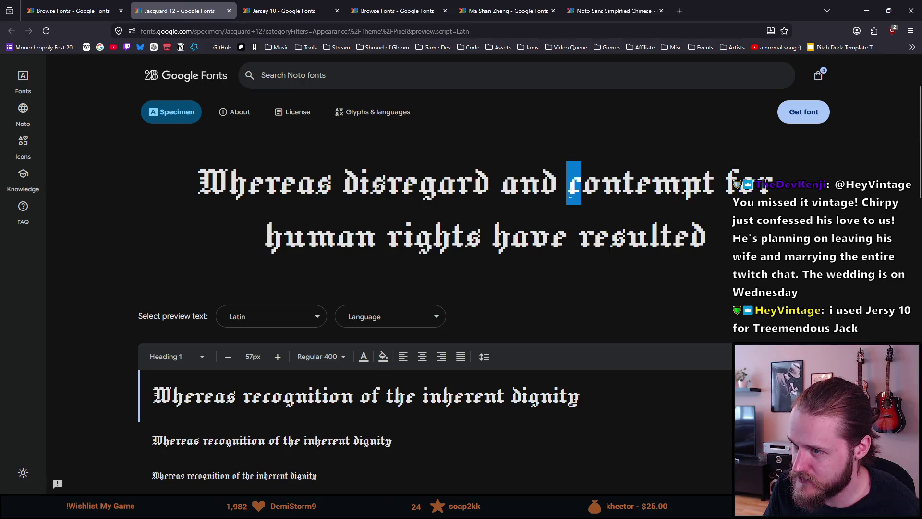
pyautogui.moveTo(567, 179)
pyautogui.mouseDown()
pyautogui.moveTo(677, 181)
pyautogui.moveTo(566, 179)
pyautogui.mouseUp()
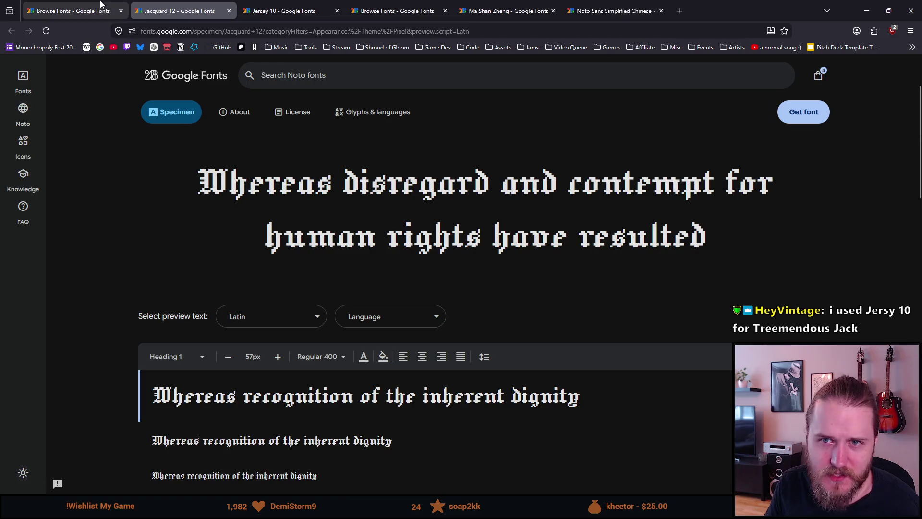
# Step: Close the Jacquard 12 page and browse the remaining Pixel-filtered list to the footer and back
pyautogui.click(228, 12)
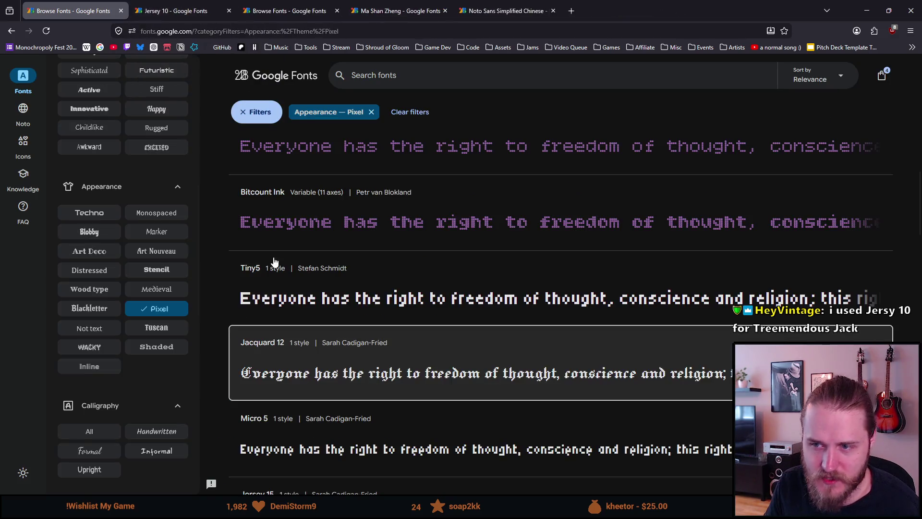
pyautogui.scroll(-1, 317, 317)
pyautogui.scroll(-1, 319, 319)
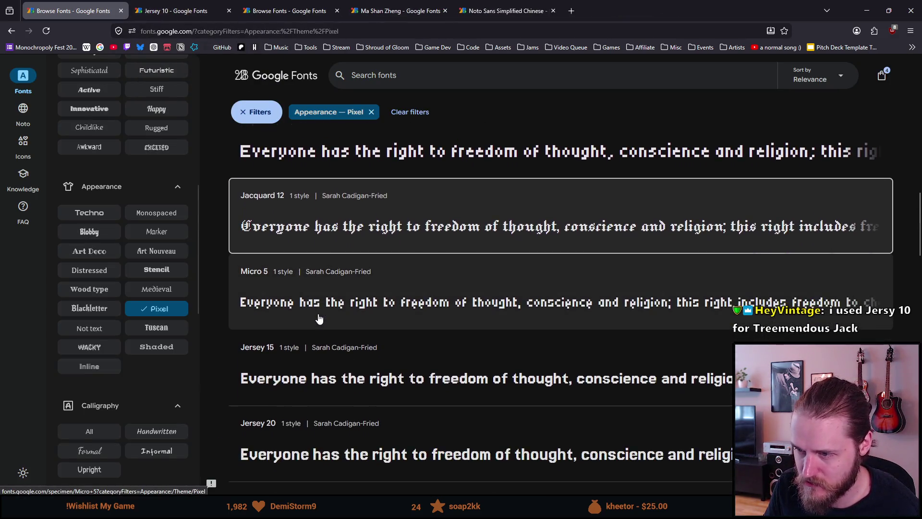
pyautogui.scroll(-1, 319, 319)
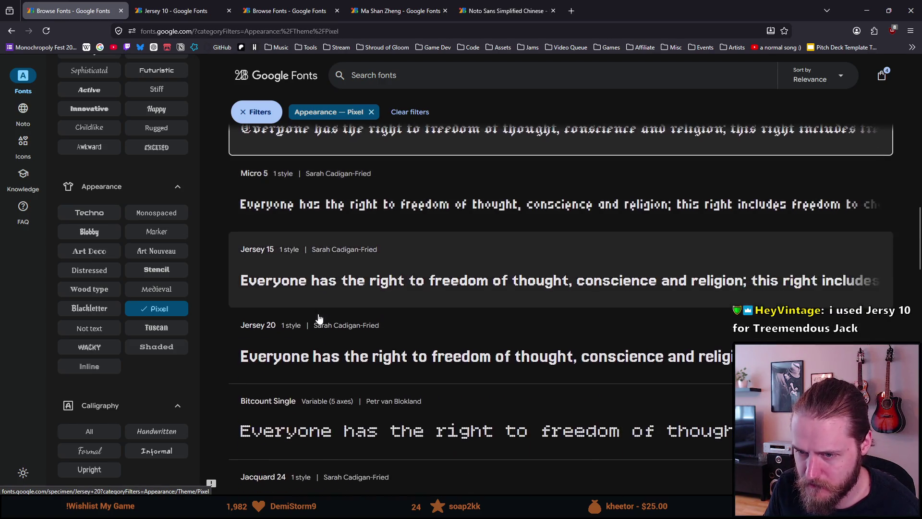
pyautogui.scroll(-1, 319, 319)
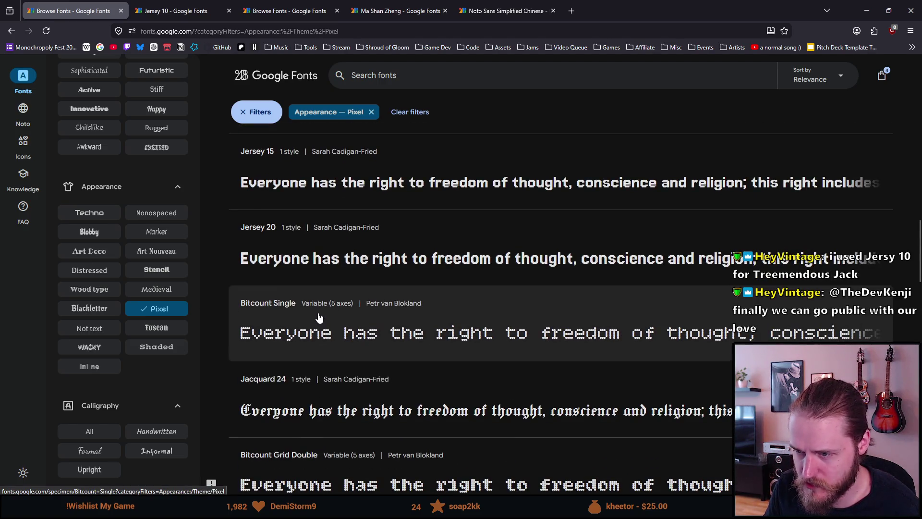
pyautogui.scroll(-1, 319, 319)
pyautogui.scroll(-1, 319, 320)
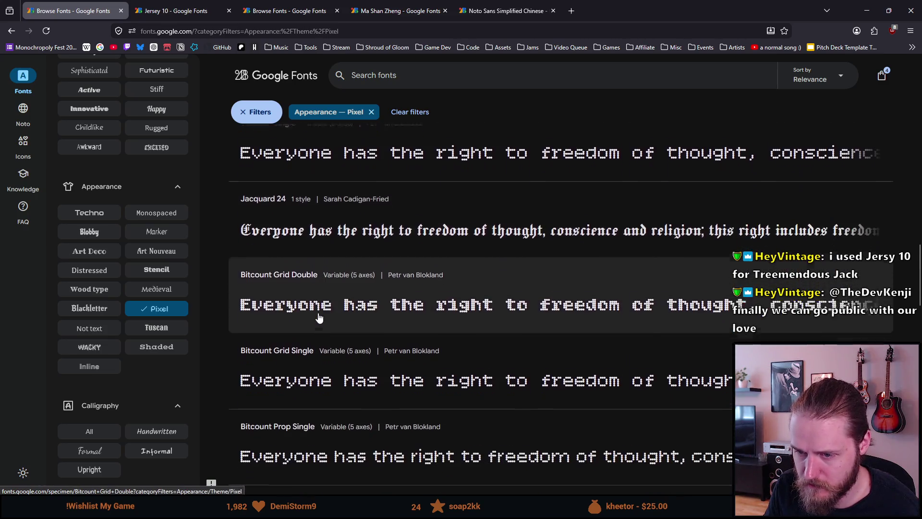
pyautogui.scroll(-1, 319, 319)
pyautogui.scroll(-2, 319, 319)
pyautogui.scroll(2, 320, 319)
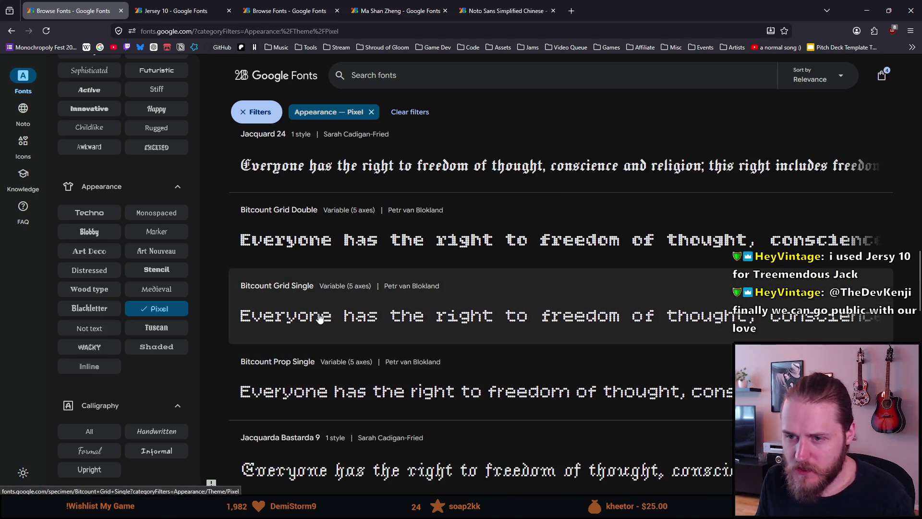
pyautogui.scroll(-2, 320, 319)
pyautogui.scroll(-1, 319, 319)
pyautogui.scroll(-1, 320, 319)
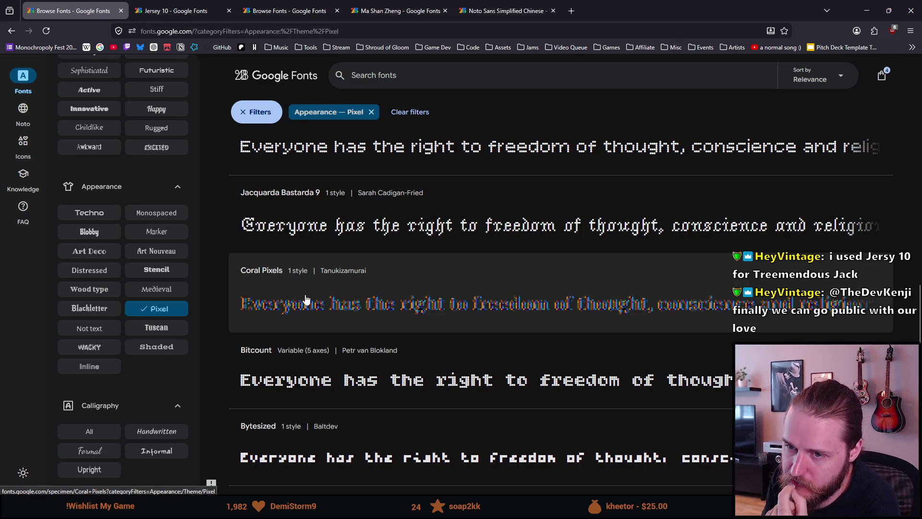
pyautogui.scroll(-1, 307, 298)
pyautogui.scroll(-1, 303, 298)
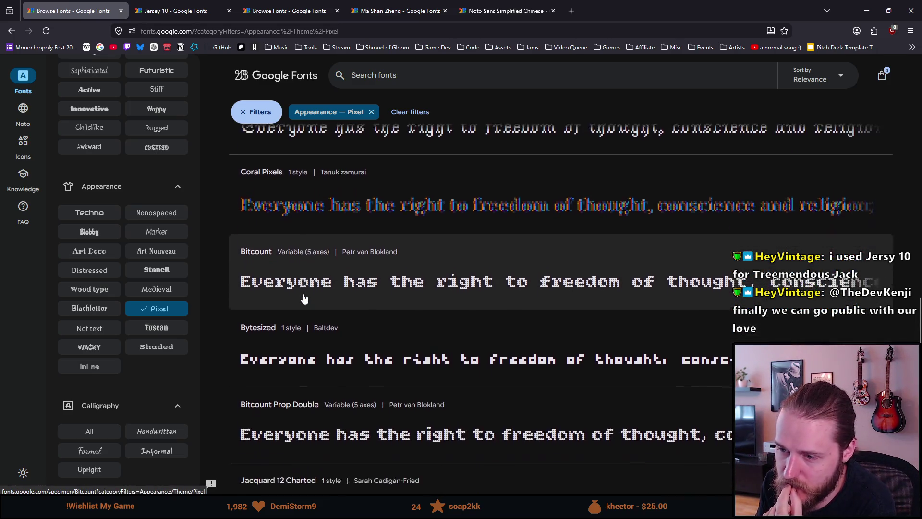
pyautogui.scroll(-1, 302, 298)
pyautogui.scroll(-3, 301, 297)
pyautogui.scroll(-3, 301, 297)
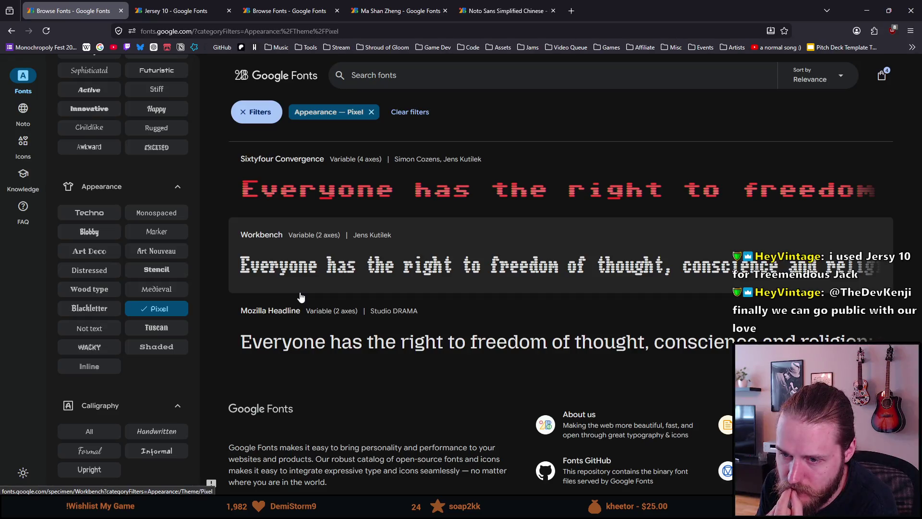
pyautogui.scroll(-2, 301, 296)
pyautogui.scroll(5, 300, 296)
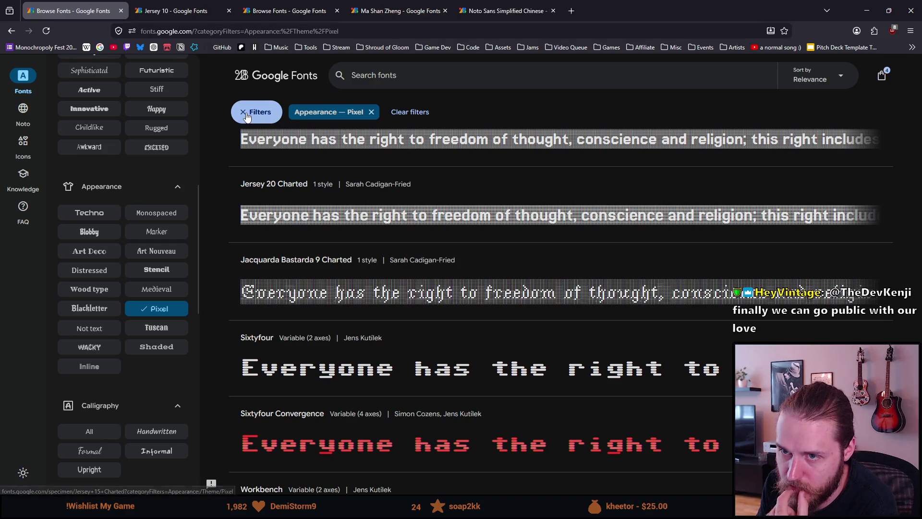
pyautogui.click(251, 115)
# Step: Replace the Pixel filter chip with a 'pixel' name search returning 38 families
pyautogui.click(281, 112)
pyautogui.click(287, 72)
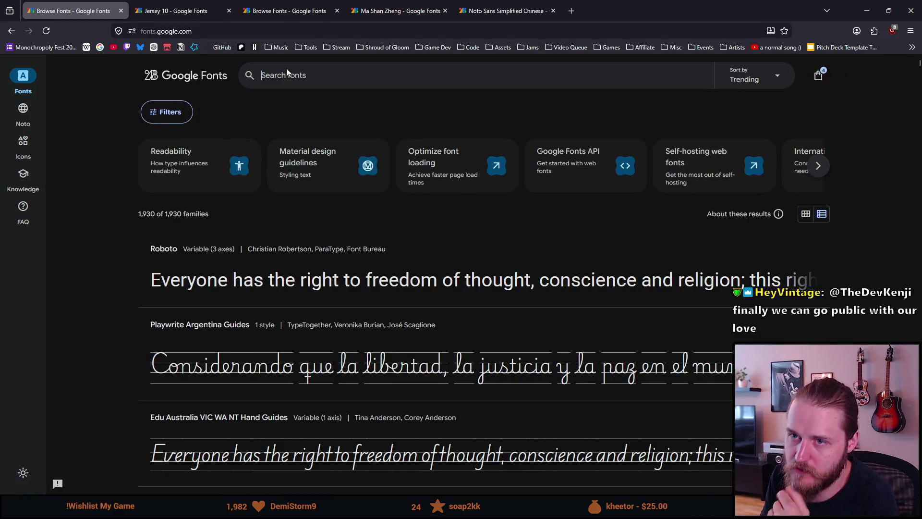
pyautogui.write('pixel')
pyautogui.press('Return')
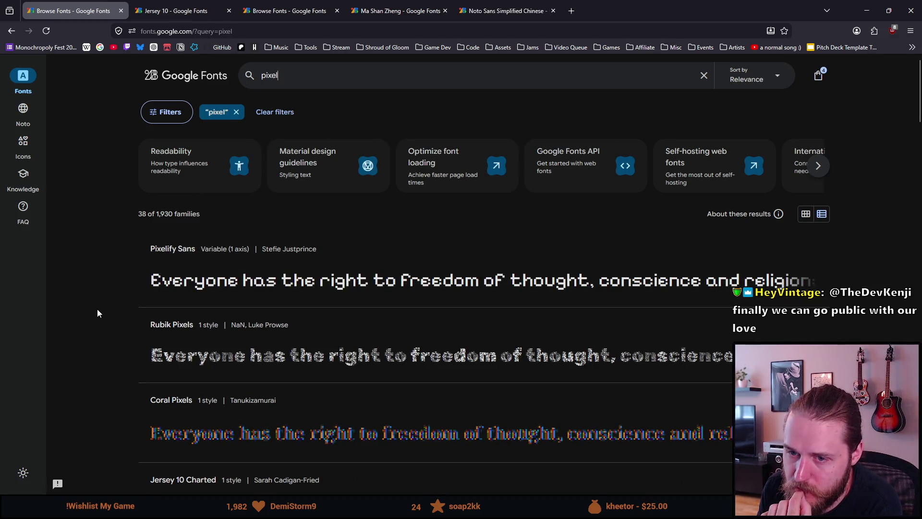
pyautogui.scroll(-1, 97, 313)
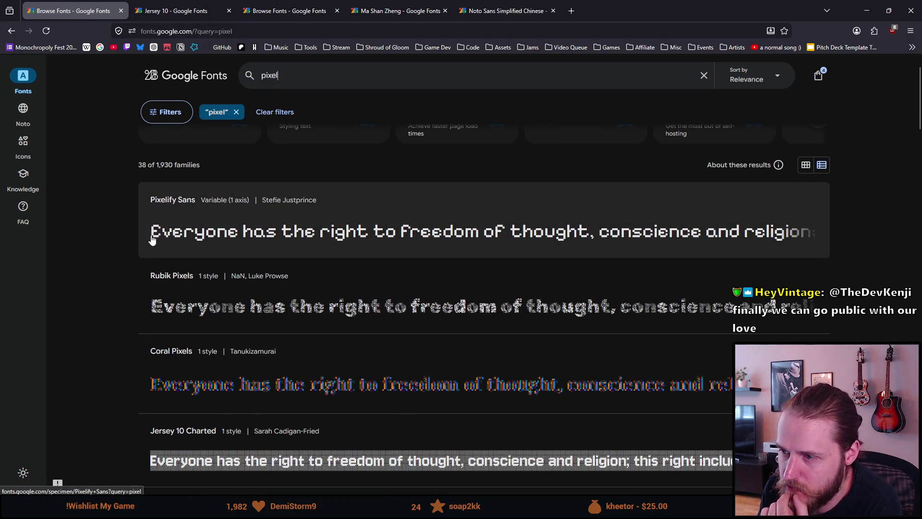
# Step: Open Pixelify Sans in its own tab and glance between it and the Jersey 10 tab
pyautogui.middleClick(205, 247)
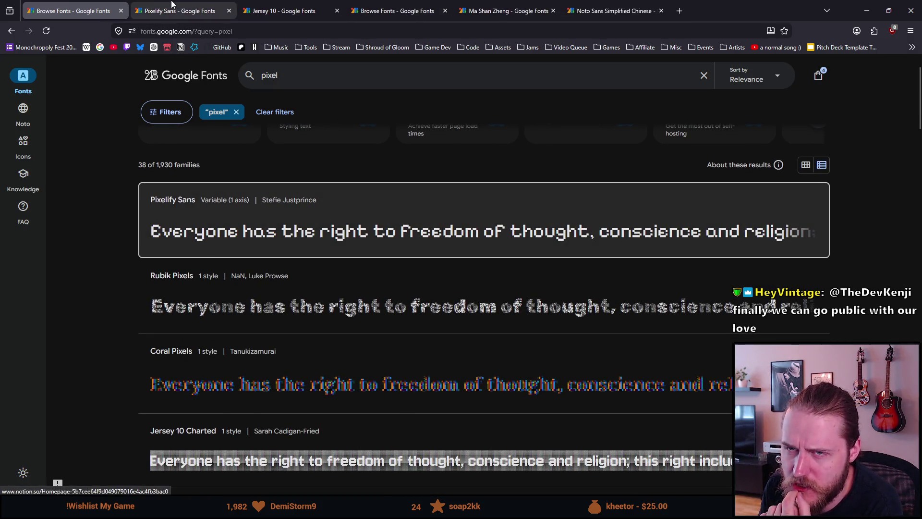
pyautogui.click(209, 10)
pyautogui.click(275, 4)
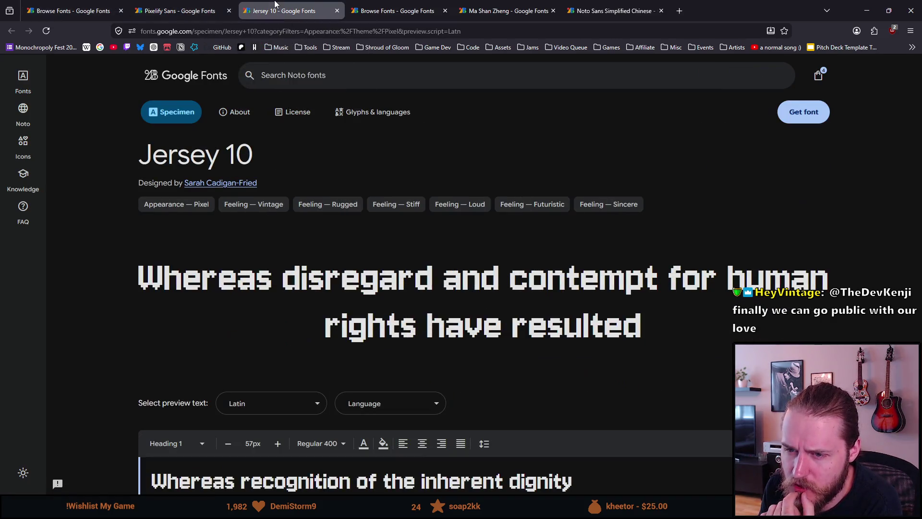
pyautogui.click(171, 4)
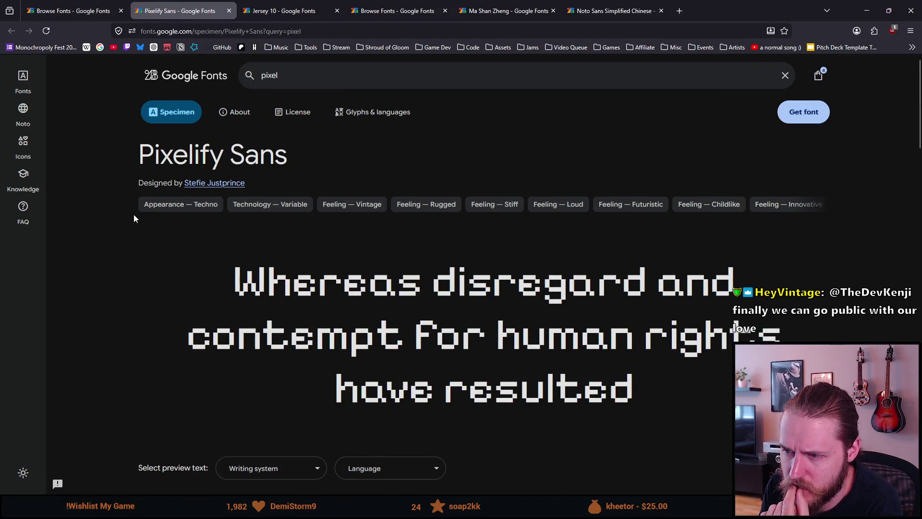
pyautogui.scroll(-1, 133, 217)
pyautogui.scroll(-3, 133, 217)
pyautogui.scroll(-1, 133, 218)
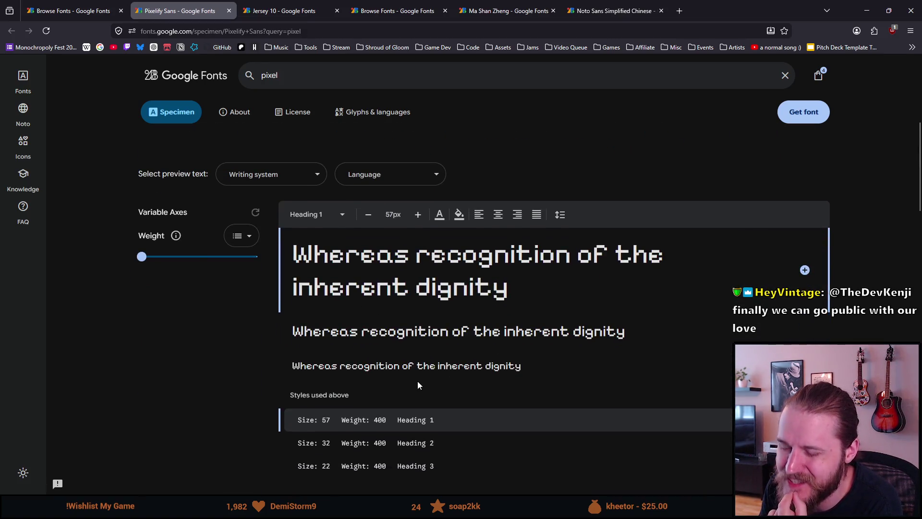
pyautogui.scroll(-2, 417, 382)
pyautogui.scroll(-3, 417, 382)
pyautogui.scroll(-3, 418, 382)
pyautogui.scroll(-5, 416, 385)
pyautogui.scroll(5, 417, 386)
pyautogui.scroll(3, 416, 381)
pyautogui.scroll(2, 417, 382)
pyautogui.scroll(3, 414, 381)
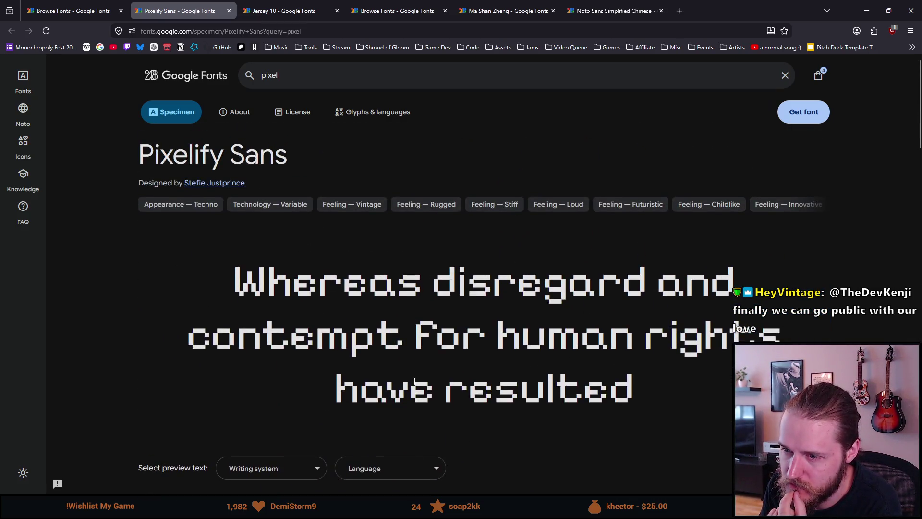
pyautogui.scroll(-1, 413, 381)
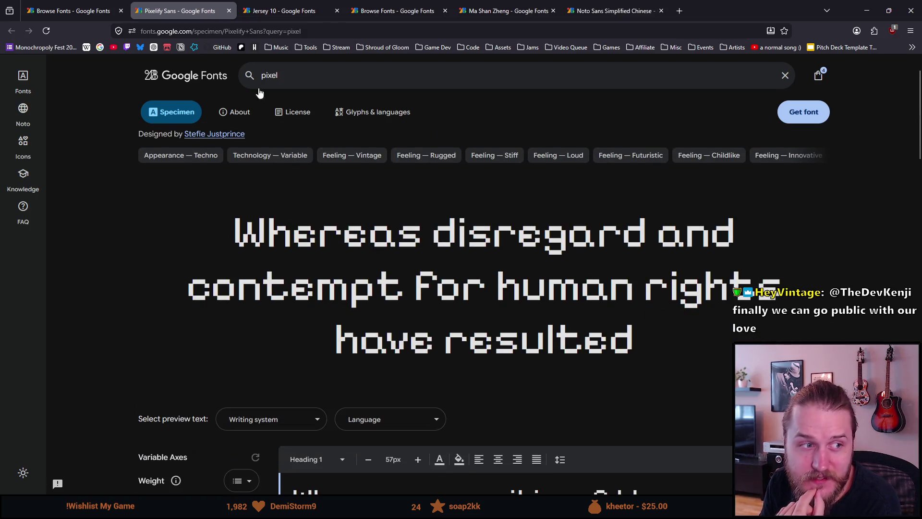
pyautogui.moveTo(285, 11)
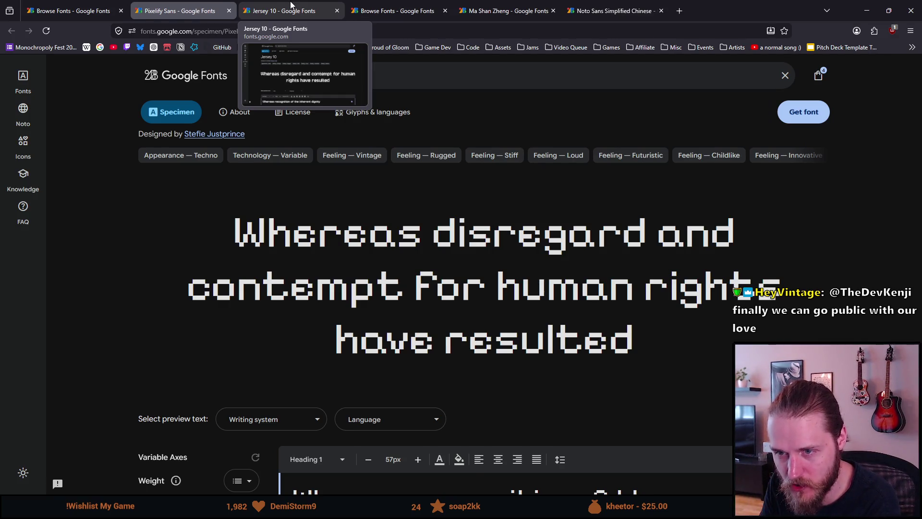
# Step: Compare the Jersey 10 and Pixelify Sans specimens, then return to the 'pixel' search results
pyautogui.click(291, 10)
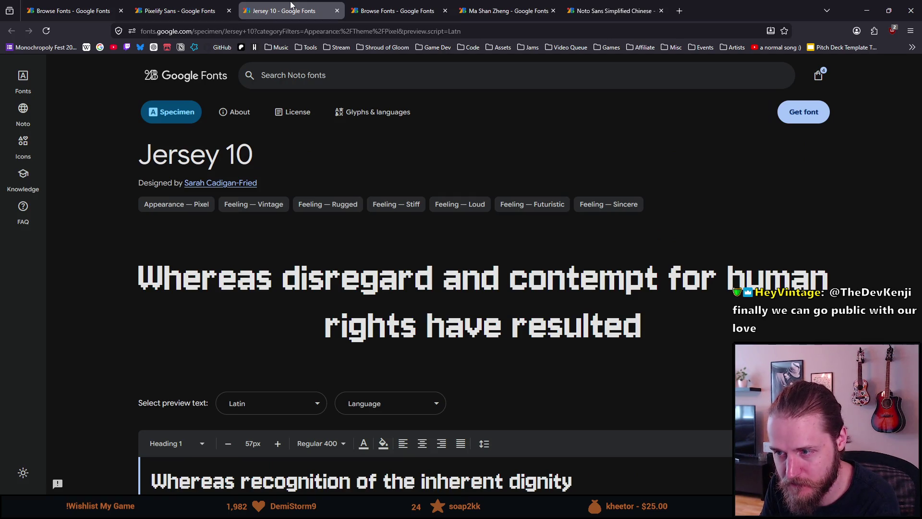
pyautogui.click(212, 6)
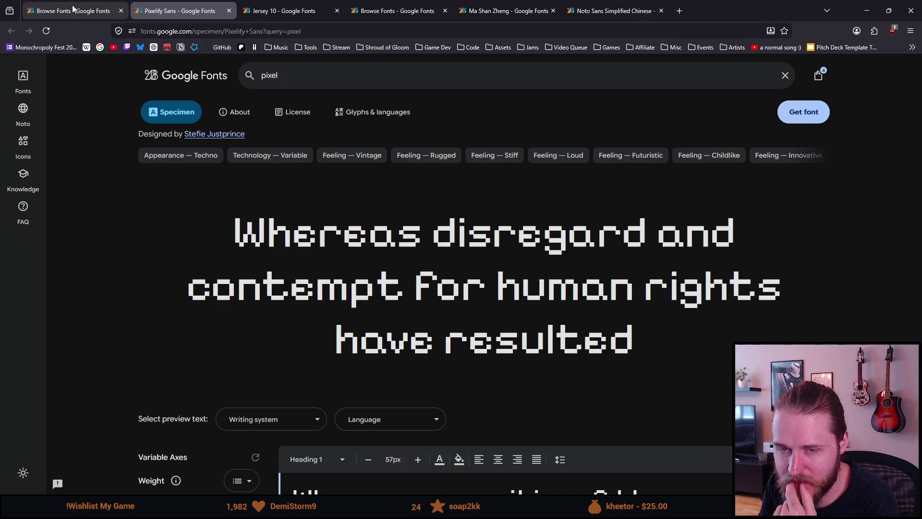
pyautogui.hotkey('ctrl', 'pageup')
pyautogui.scroll(-3, 133, 390)
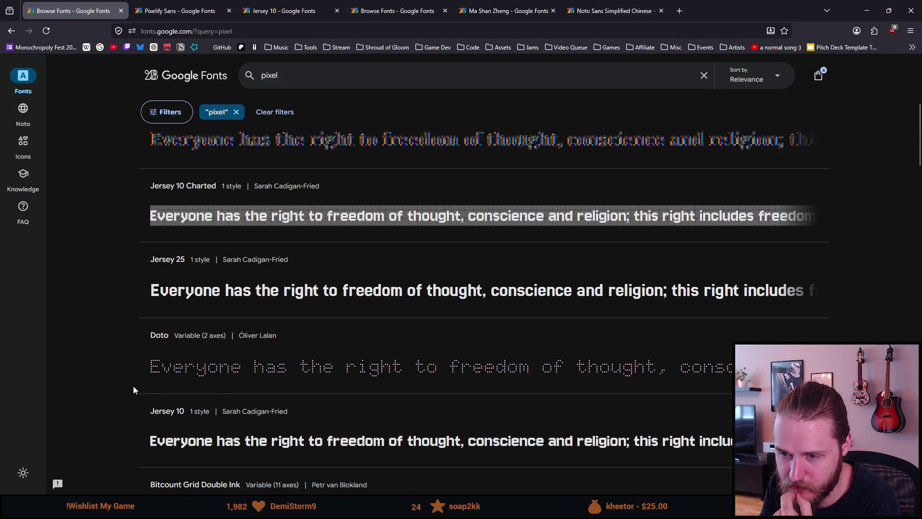
pyautogui.scroll(-1, 134, 387)
pyautogui.scroll(-2, 134, 387)
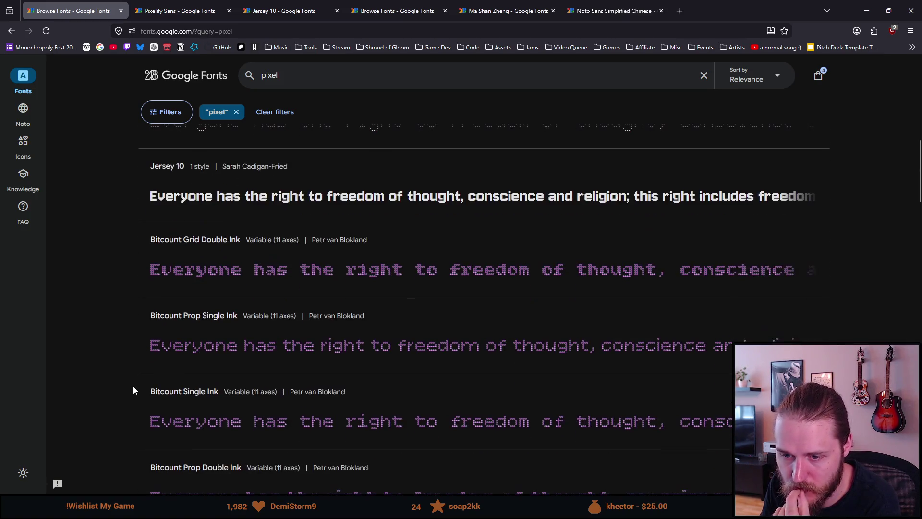
pyautogui.scroll(-2, 133, 390)
pyautogui.scroll(-2, 133, 390)
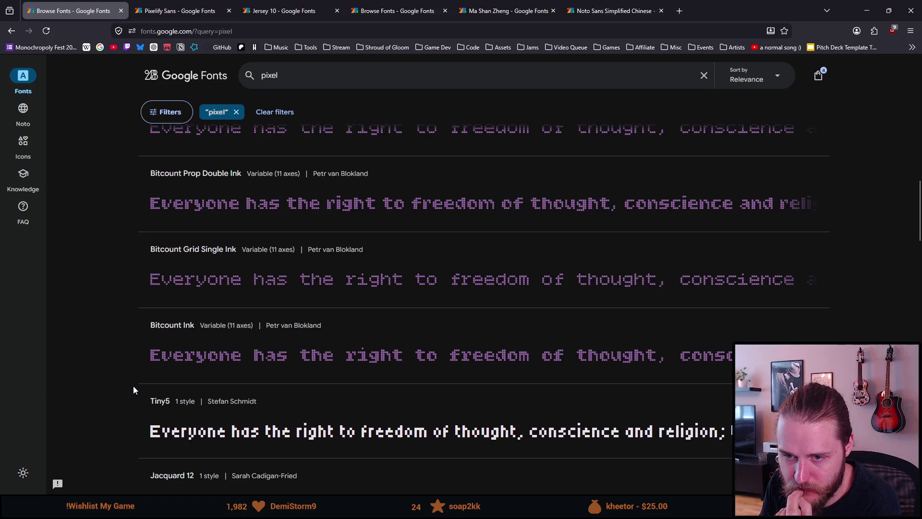
pyautogui.scroll(-1, 106, 350)
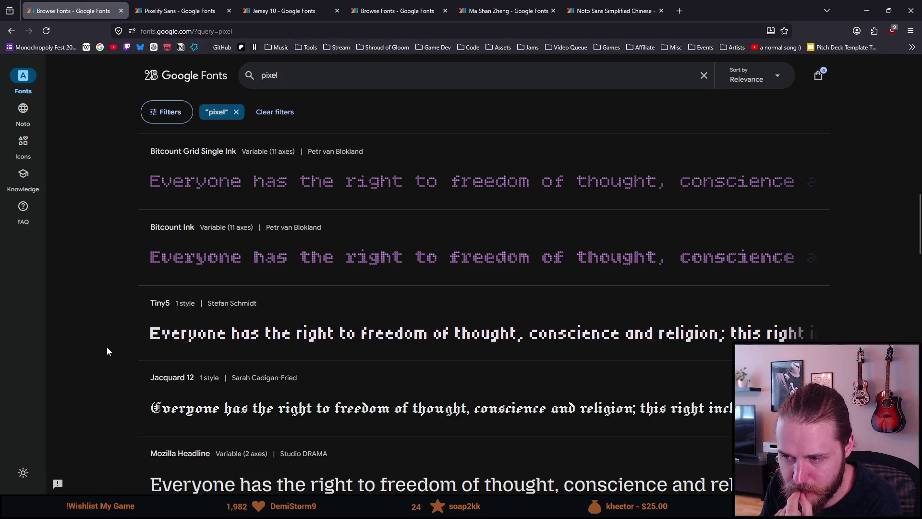
pyautogui.scroll(-1, 107, 351)
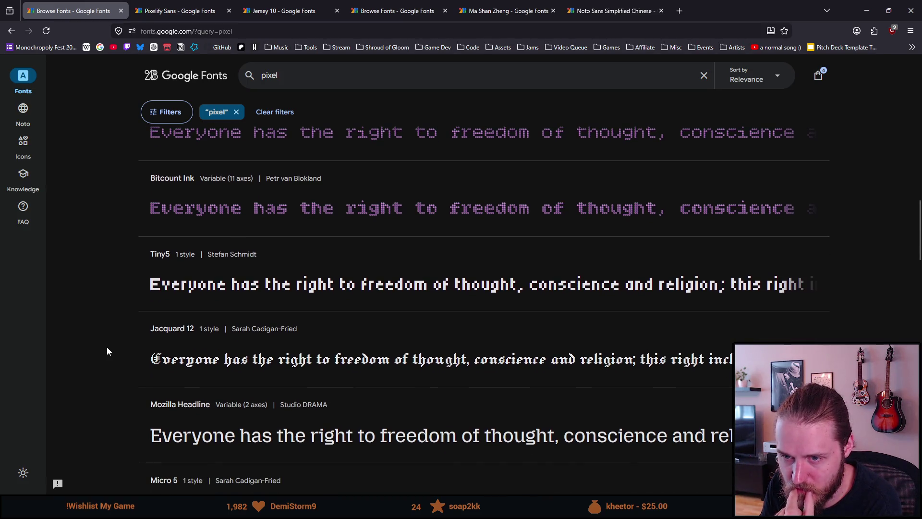
pyautogui.scroll(-1, 107, 351)
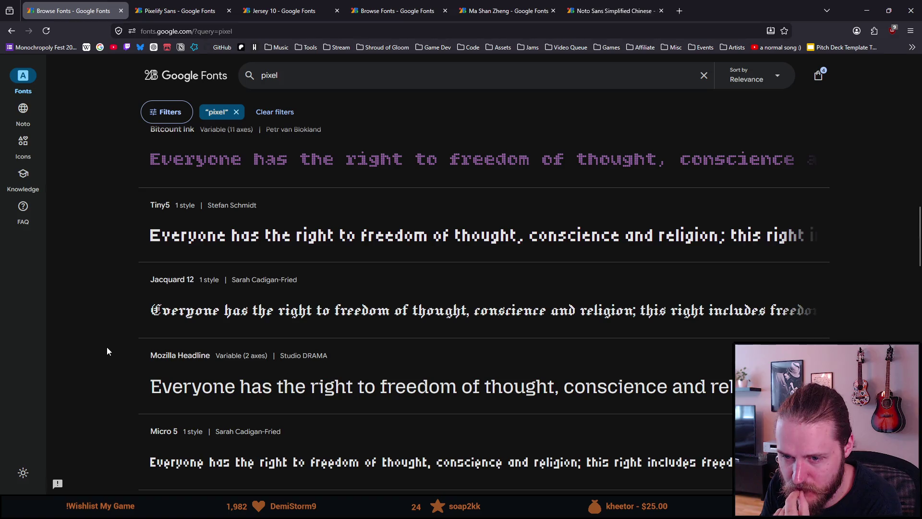
pyautogui.scroll(-1, 106, 351)
pyautogui.scroll(-1, 106, 351)
pyautogui.scroll(-2, 106, 351)
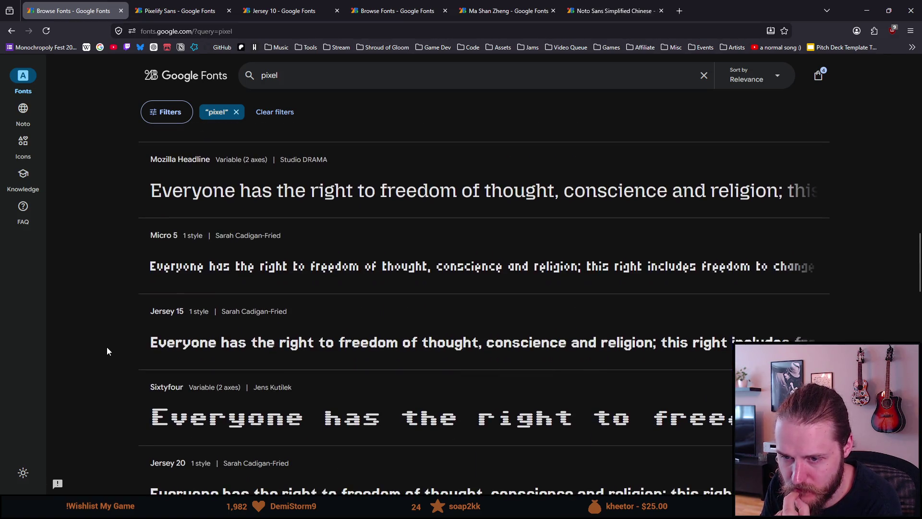
pyautogui.scroll(-2, 107, 351)
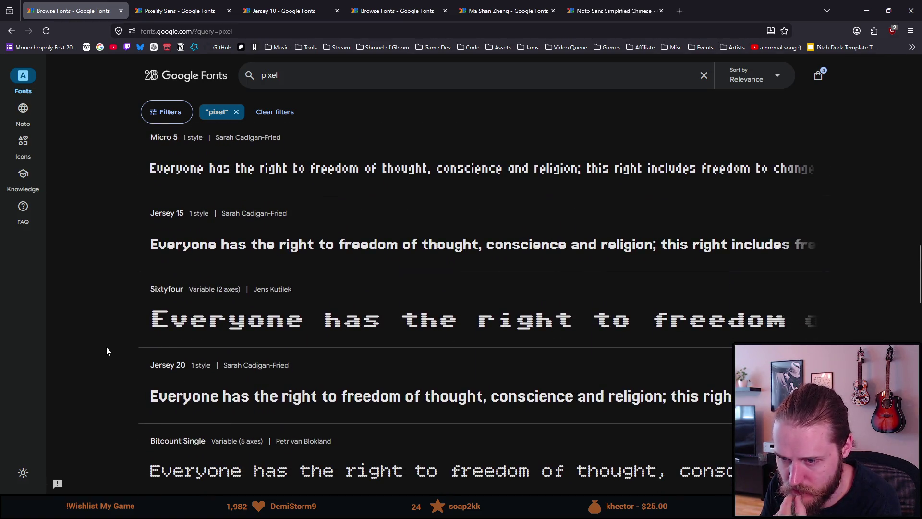
pyautogui.scroll(-1, 106, 351)
pyautogui.scroll(-3, 106, 351)
pyautogui.scroll(-3, 106, 350)
pyautogui.scroll(-3, 106, 351)
pyautogui.scroll(-2, 106, 350)
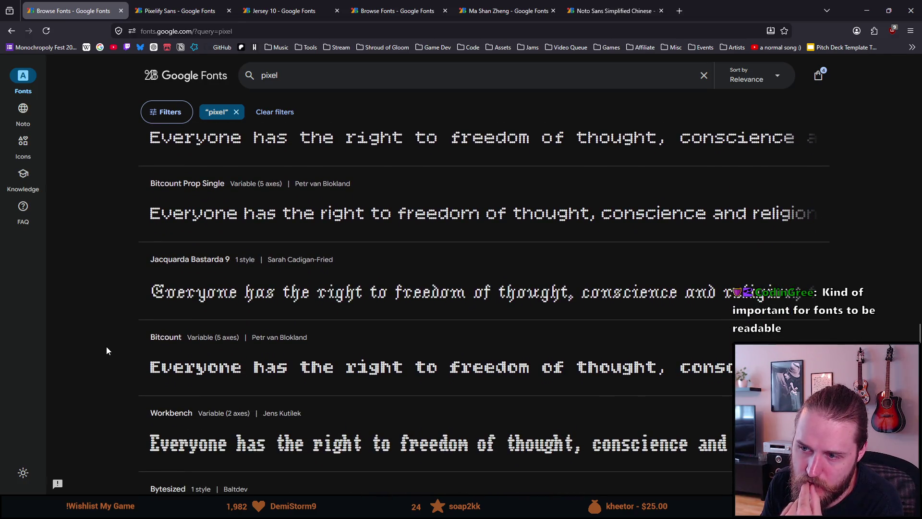
pyautogui.scroll(-2, 106, 350)
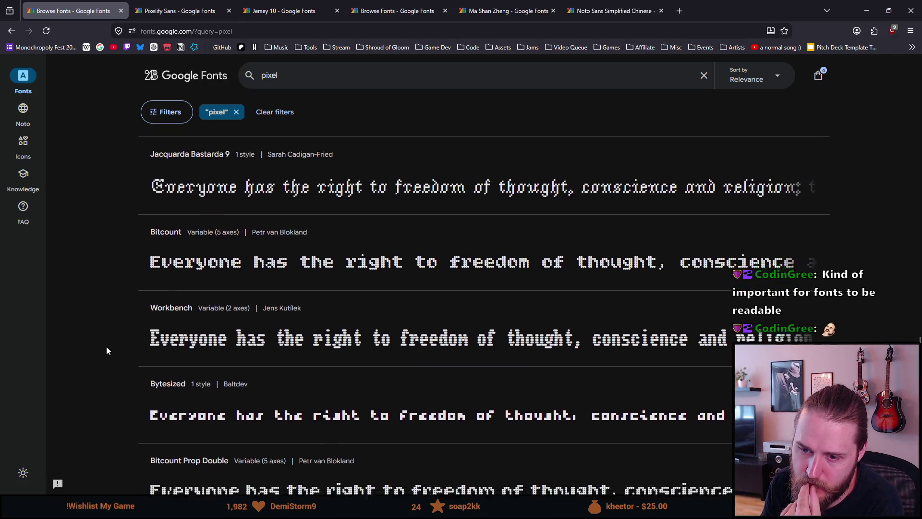
pyautogui.scroll(-2, 106, 350)
pyautogui.scroll(-2, 106, 350)
pyautogui.scroll(-3, 107, 350)
pyautogui.scroll(-3, 107, 350)
pyautogui.scroll(-1, 106, 351)
pyautogui.scroll(-4, 107, 350)
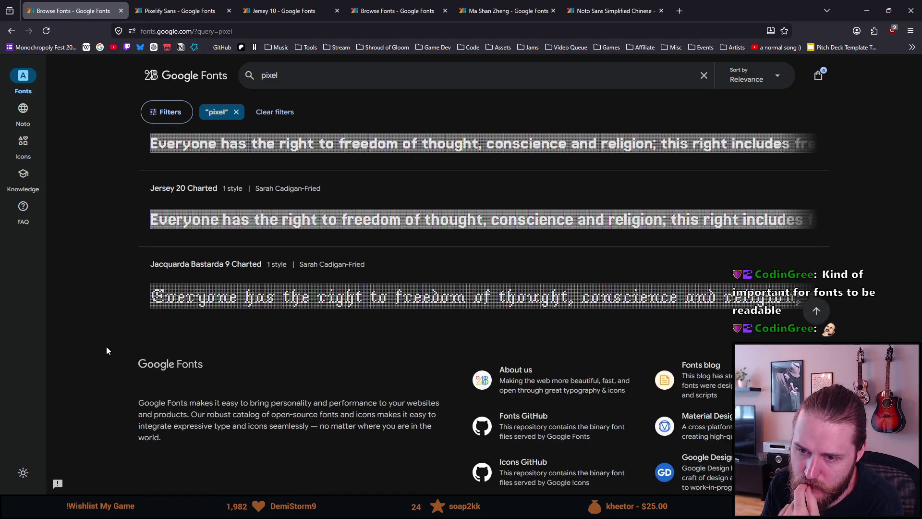
pyautogui.scroll(-1, 107, 348)
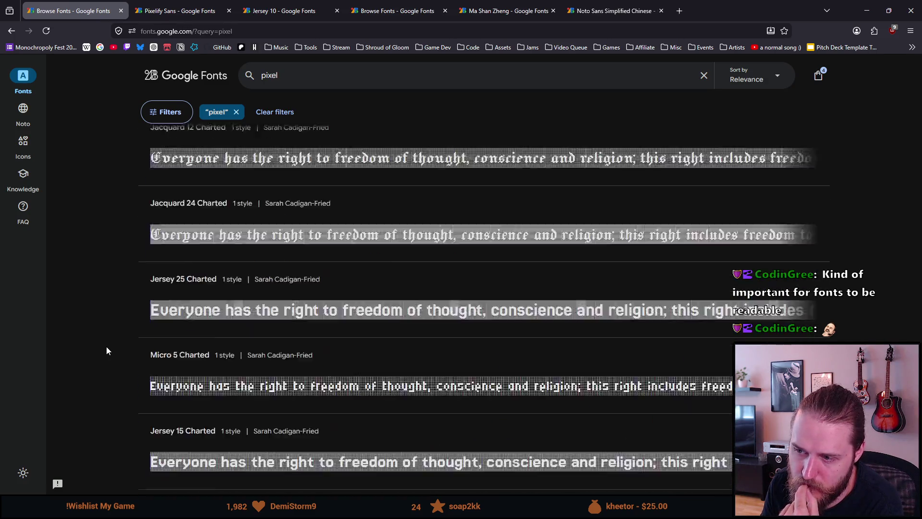
pyautogui.scroll(5, 106, 351)
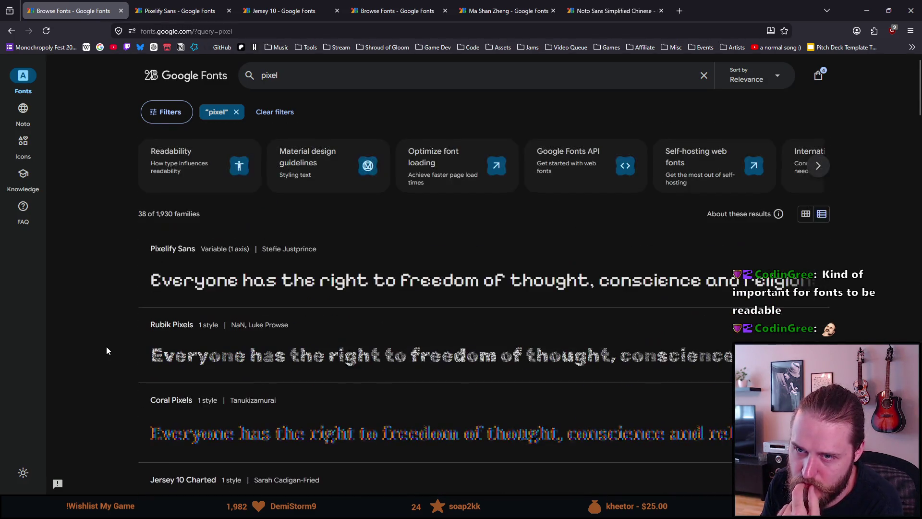
# Step: Clear the 'pixel' search chip so all 1,930 families are listed again
pyautogui.click(236, 112)
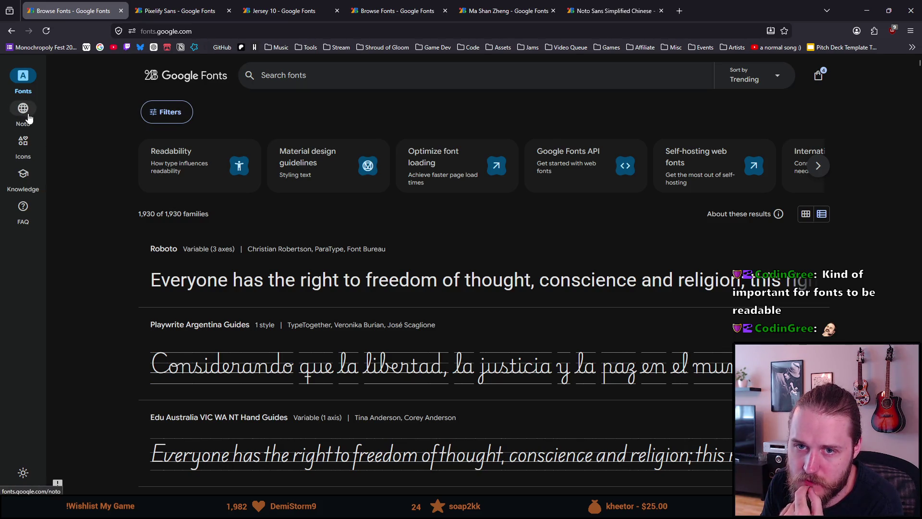
# Step: Filter the catalog to fonts supporting the Cyrillic writing system
pyautogui.click(166, 112)
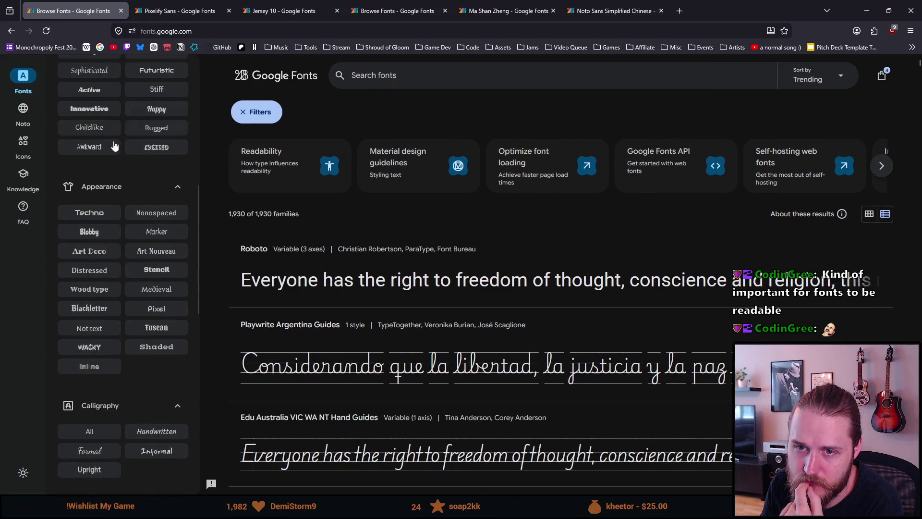
pyautogui.click(123, 305)
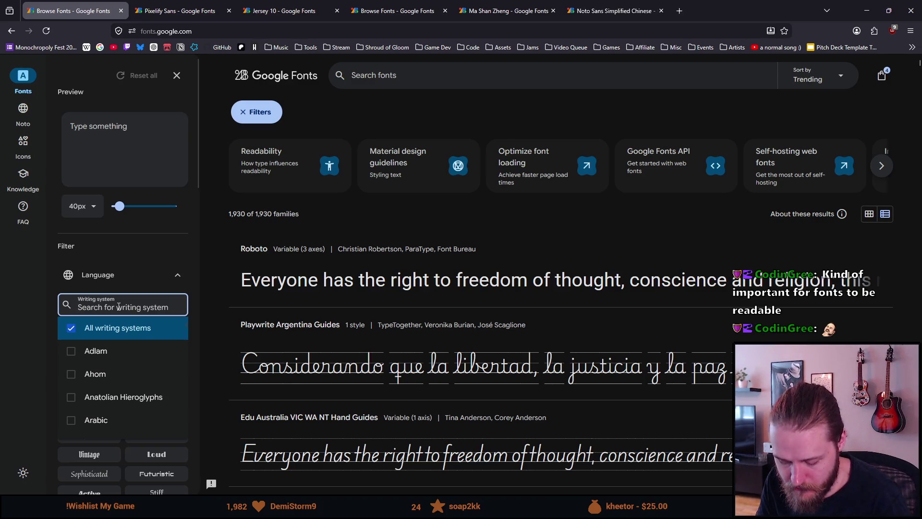
pyautogui.write('ru')
pyautogui.press('Escape')
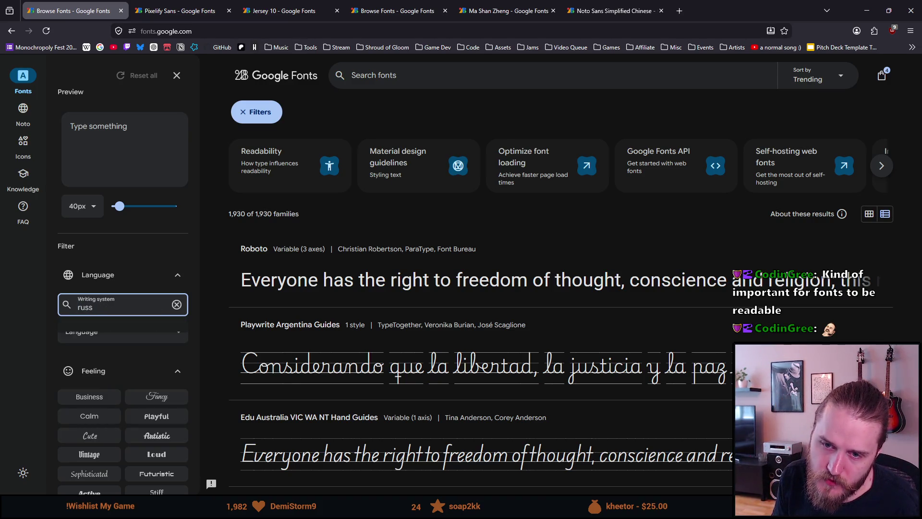
pyautogui.press('Escape')
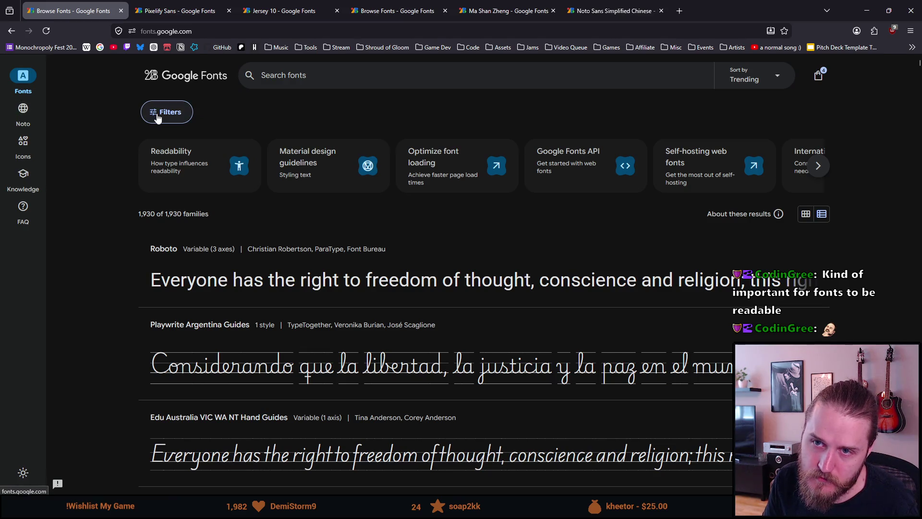
pyautogui.click(155, 112)
pyautogui.click(136, 305)
pyautogui.write('cyr')
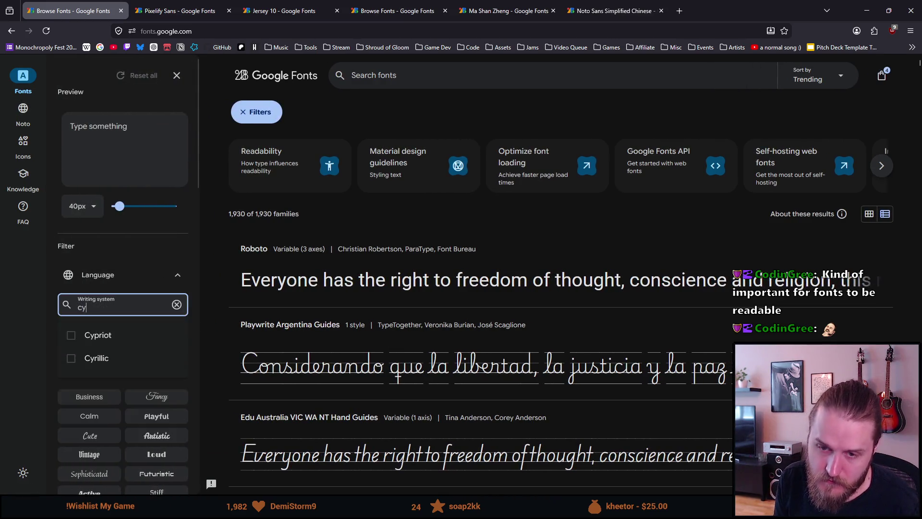
pyautogui.click(95, 334)
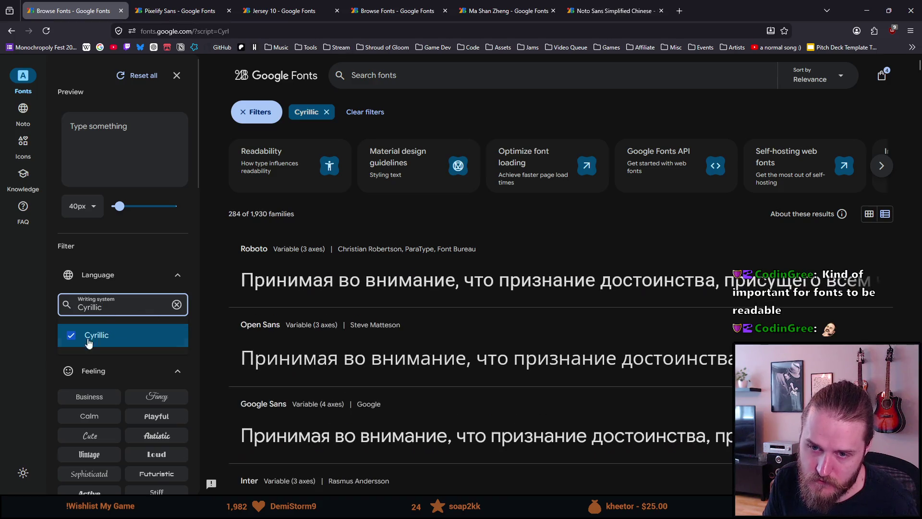
pyautogui.click(107, 275)
pyautogui.click(107, 275)
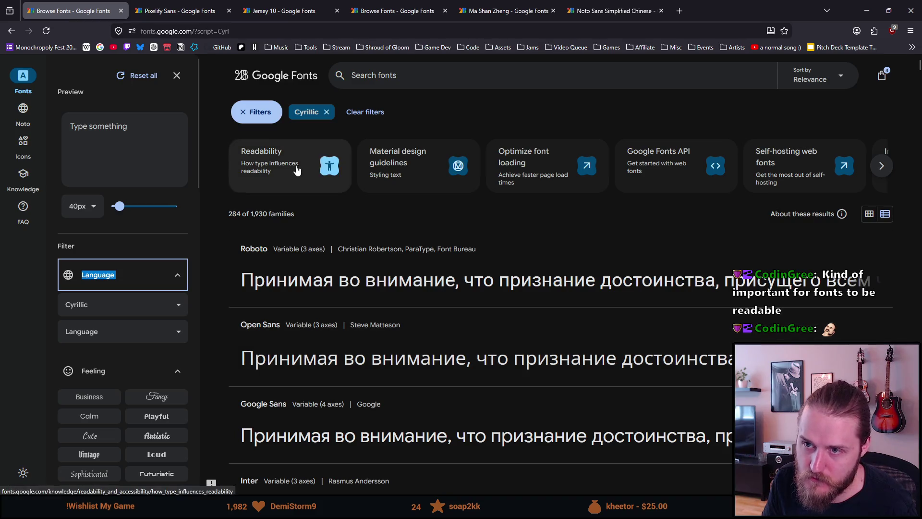
pyautogui.scroll(-2, 137, 363)
pyautogui.scroll(-3, 137, 363)
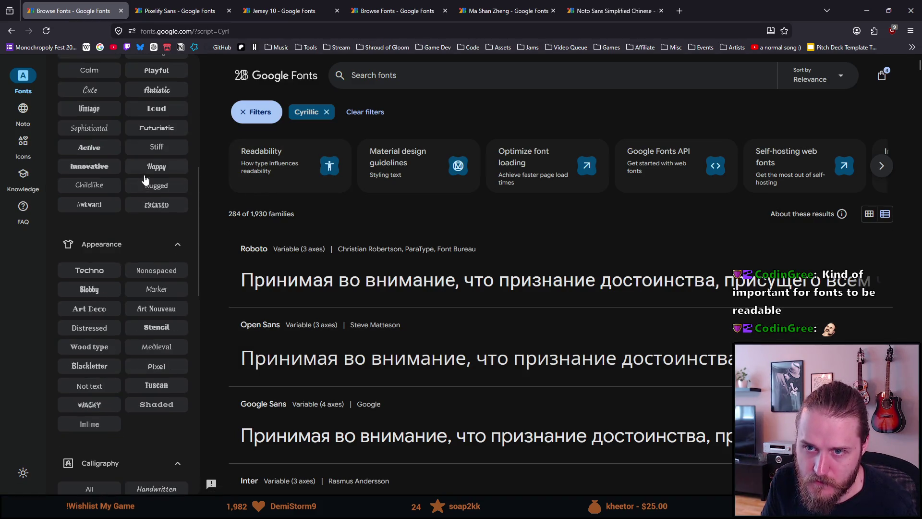
# Step: Add the Pixel appearance filter and open the sole match, Tiny5, in its own tab
pyautogui.click(164, 370)
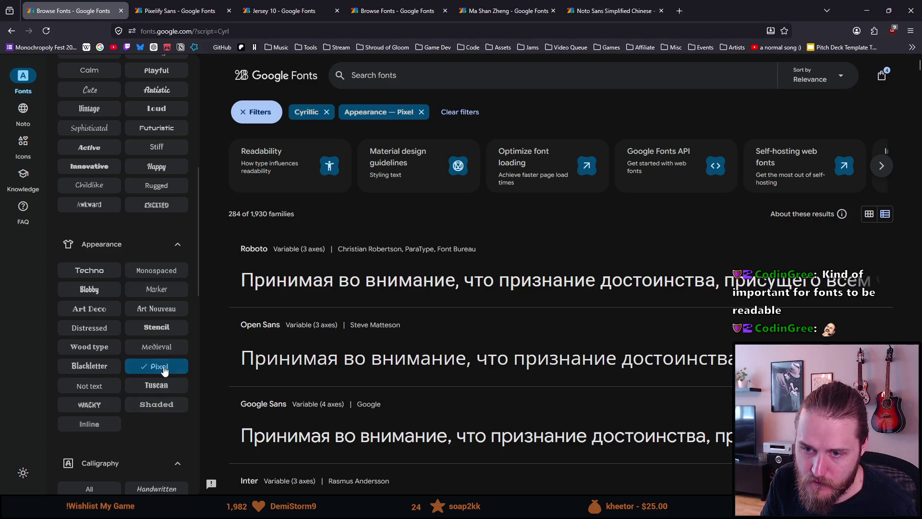
pyautogui.middleClick(351, 292)
pyautogui.click(186, 13)
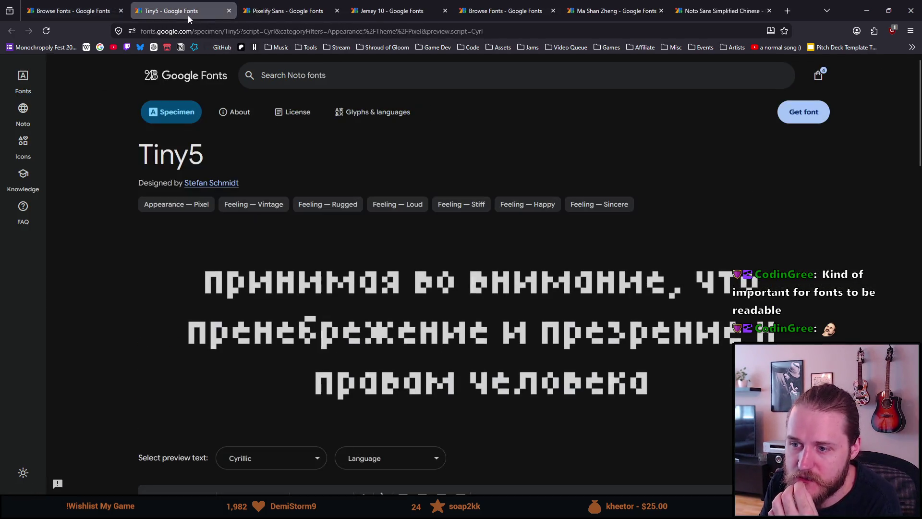
pyautogui.scroll(-3, 252, 268)
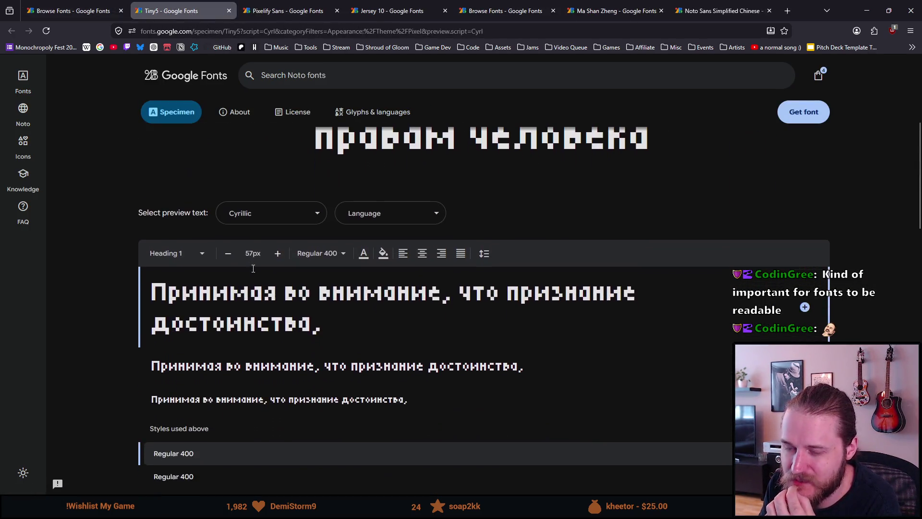
pyautogui.scroll(-1, 252, 268)
pyautogui.scroll(-2, 252, 272)
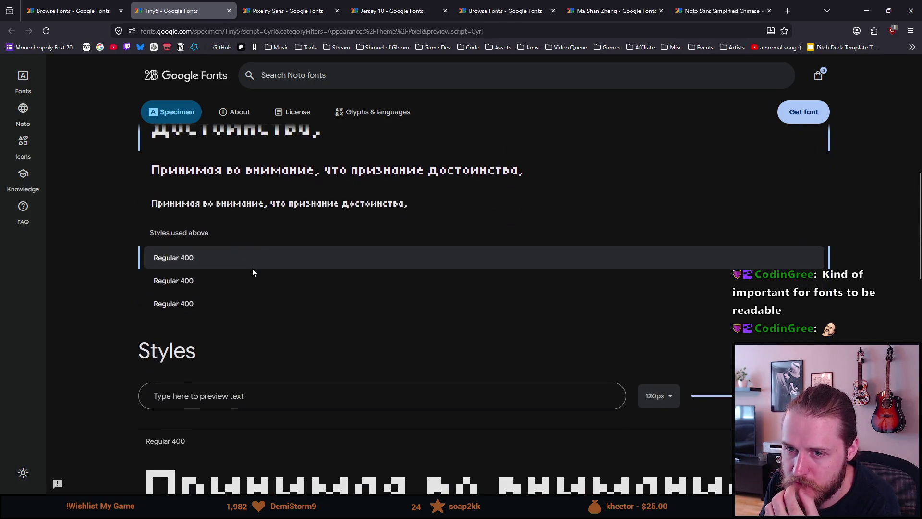
pyautogui.scroll(-2, 240, 273)
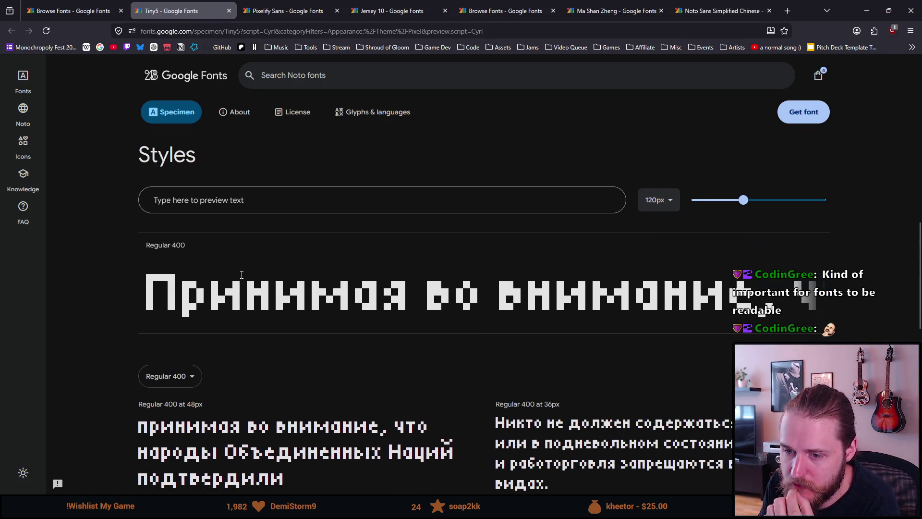
pyautogui.scroll(-1, 242, 274)
pyautogui.scroll(3, 241, 275)
pyautogui.scroll(2, 241, 274)
pyautogui.scroll(2, 241, 274)
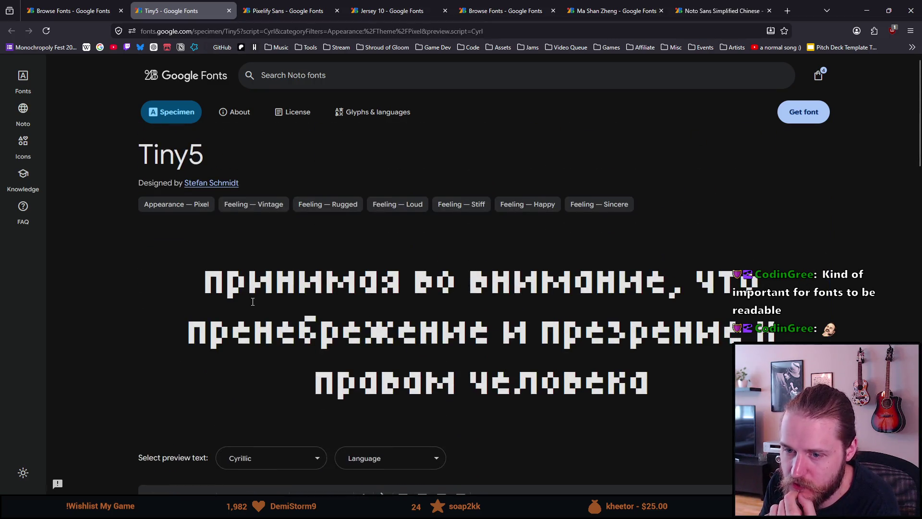
pyautogui.scroll(-3, 250, 299)
pyautogui.scroll(-3, 252, 312)
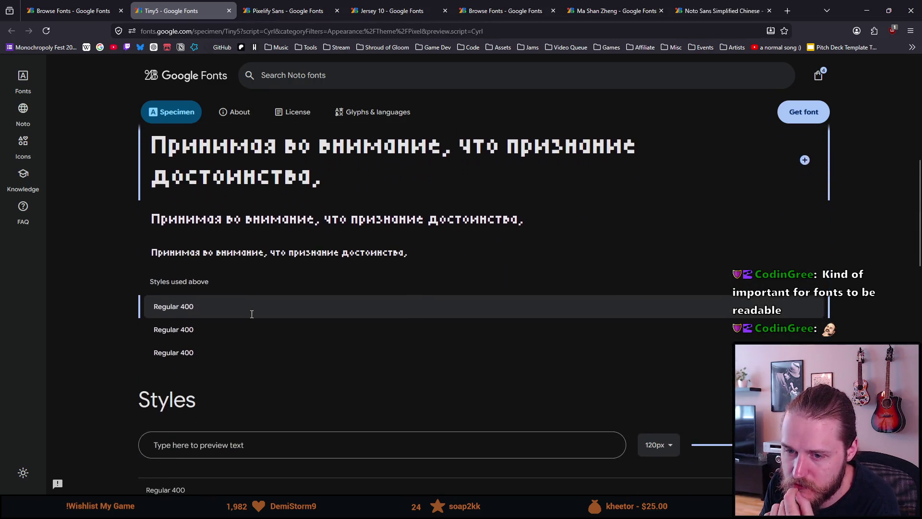
pyautogui.scroll(-1, 253, 319)
# Step: Try custom preview text on Tiny5, erase it, and close the Tiny5 page back to the Cyrillic pixel results
pyautogui.click(239, 349)
pyautogui.write('Test test')
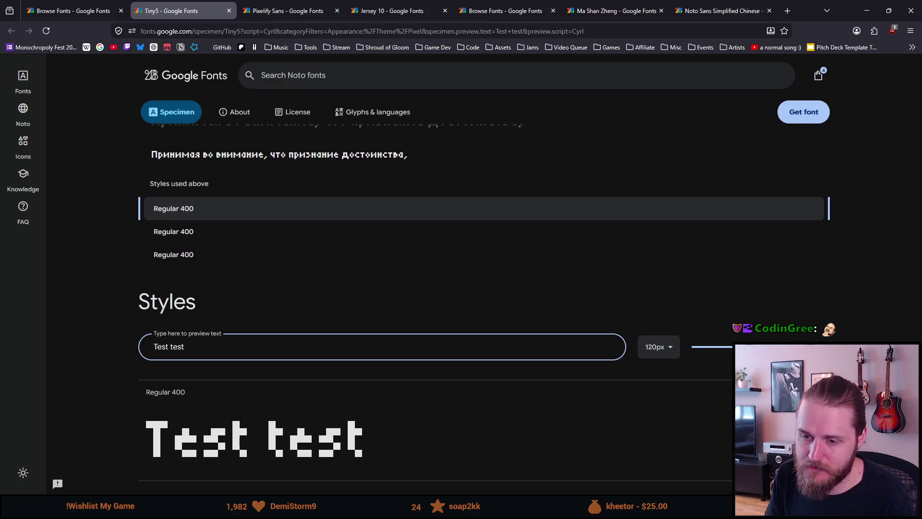
pyautogui.hotkey('ctrl', 'a')
pyautogui.press('BackSpace')
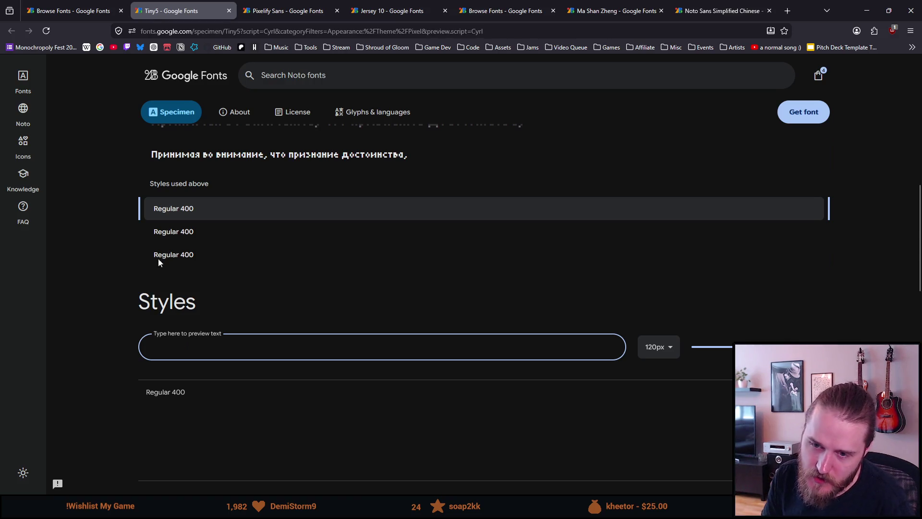
pyautogui.scroll(3, 193, 301)
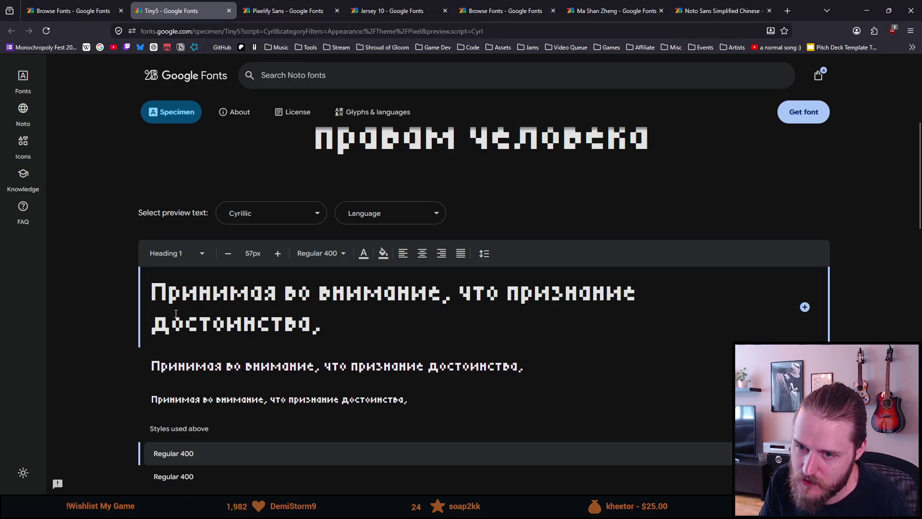
pyautogui.click(228, 10)
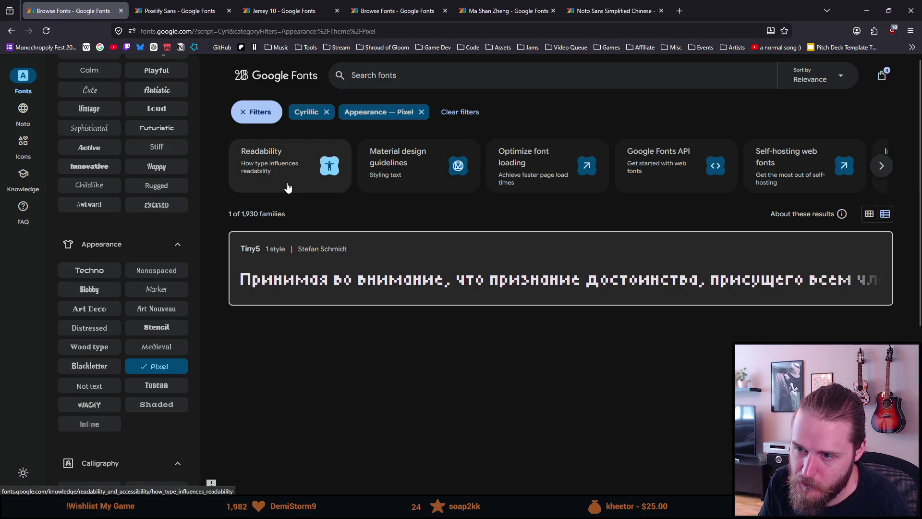
# Step: Remove the Pixel appearance chip to list all 284 Cyrillic-supporting families
pyautogui.click(420, 113)
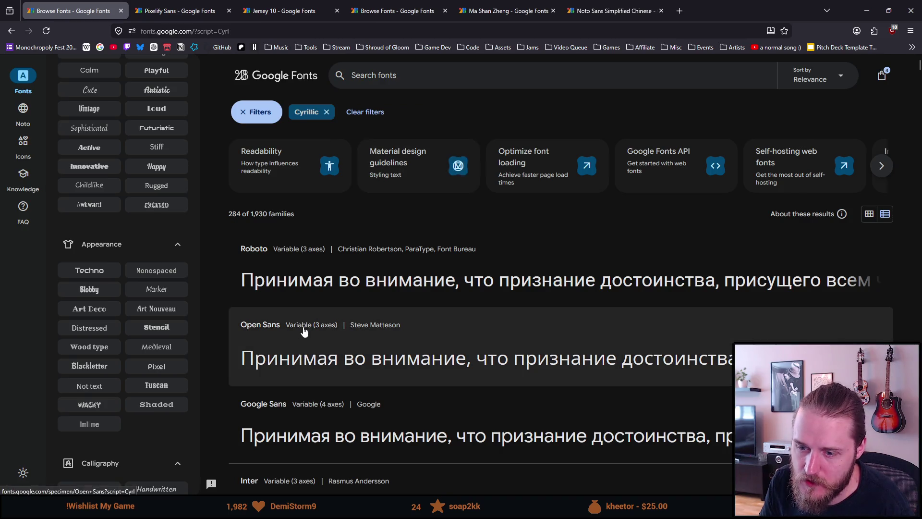
pyautogui.scroll(-3, 304, 330)
pyautogui.scroll(-1, 303, 331)
pyautogui.scroll(-2, 303, 331)
pyautogui.scroll(-2, 304, 330)
pyautogui.scroll(-1, 304, 331)
pyautogui.scroll(-1, 304, 331)
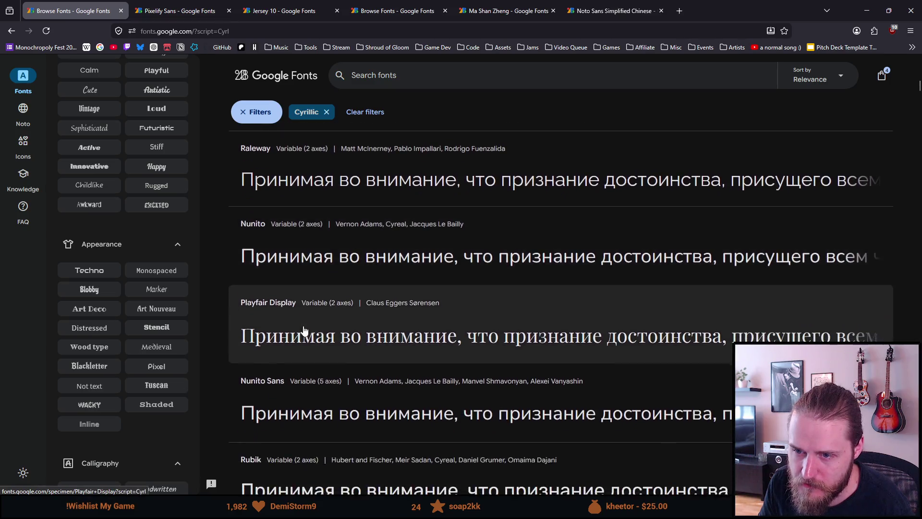
pyautogui.scroll(-1, 299, 334)
pyautogui.scroll(-1, 297, 336)
pyautogui.scroll(-2, 296, 337)
pyautogui.scroll(-1, 296, 336)
pyautogui.scroll(-1, 298, 335)
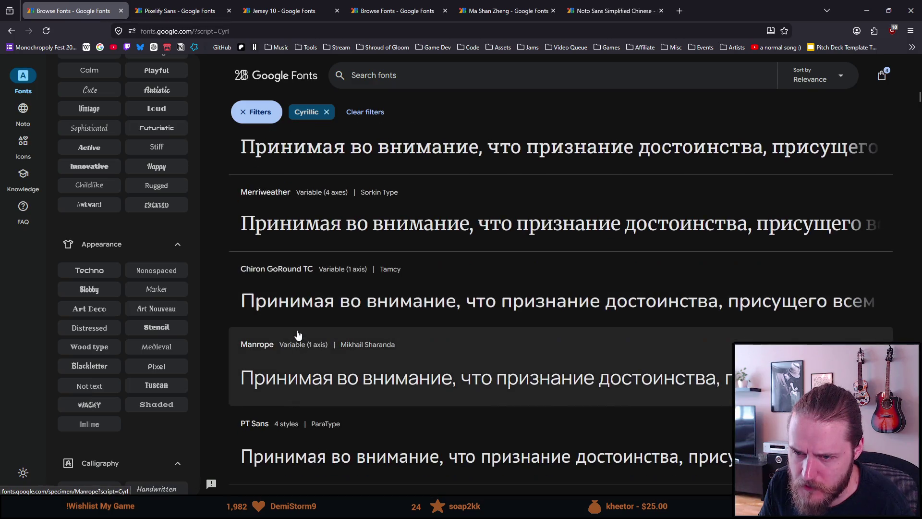
pyautogui.scroll(-2, 298, 335)
pyautogui.scroll(-1, 297, 335)
pyautogui.scroll(-1, 296, 336)
pyautogui.scroll(-2, 295, 335)
pyautogui.scroll(-2, 295, 335)
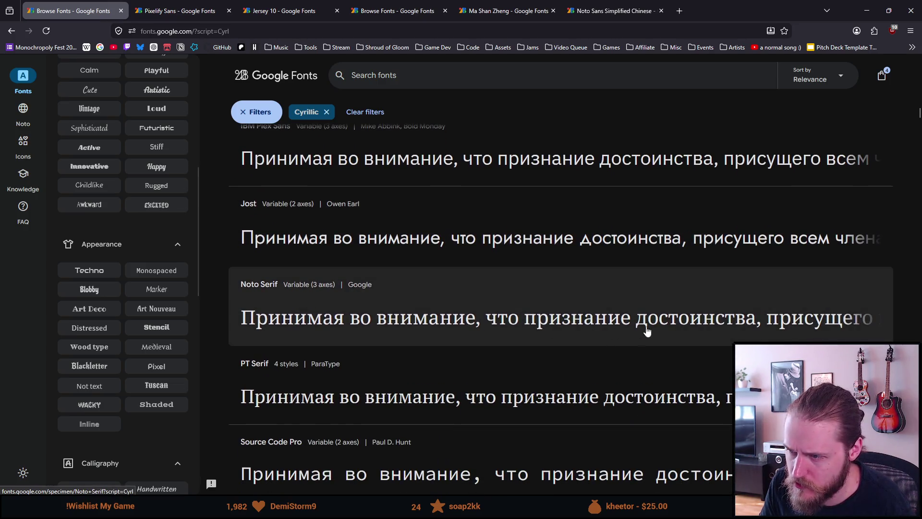
pyautogui.scroll(-1, 414, 333)
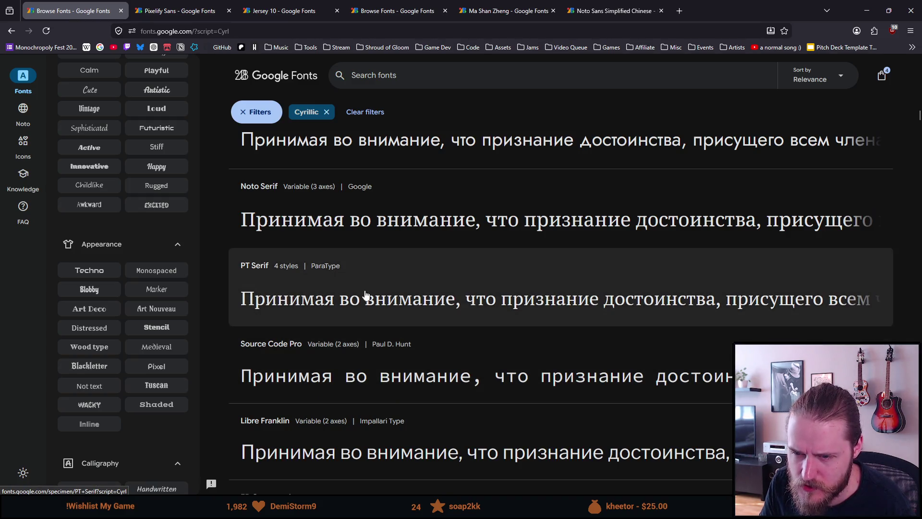
pyautogui.scroll(-1, 364, 298)
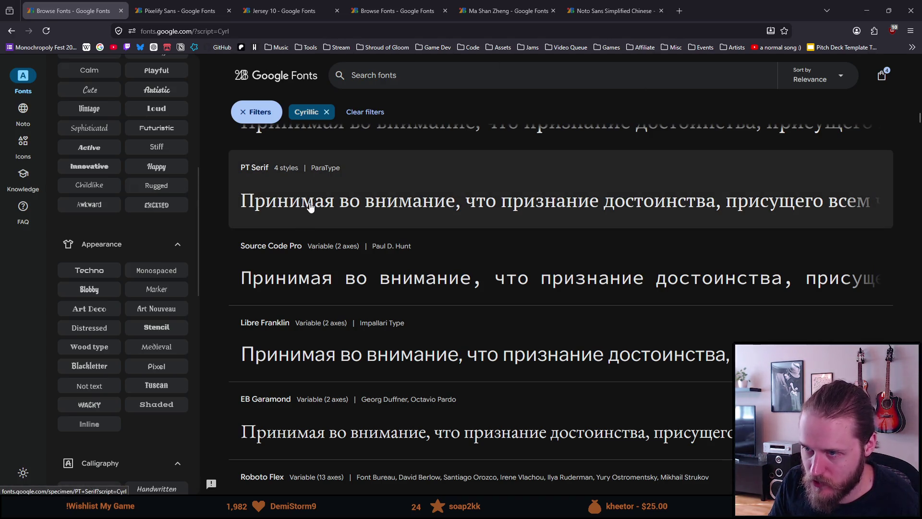
pyautogui.scroll(-1, 310, 207)
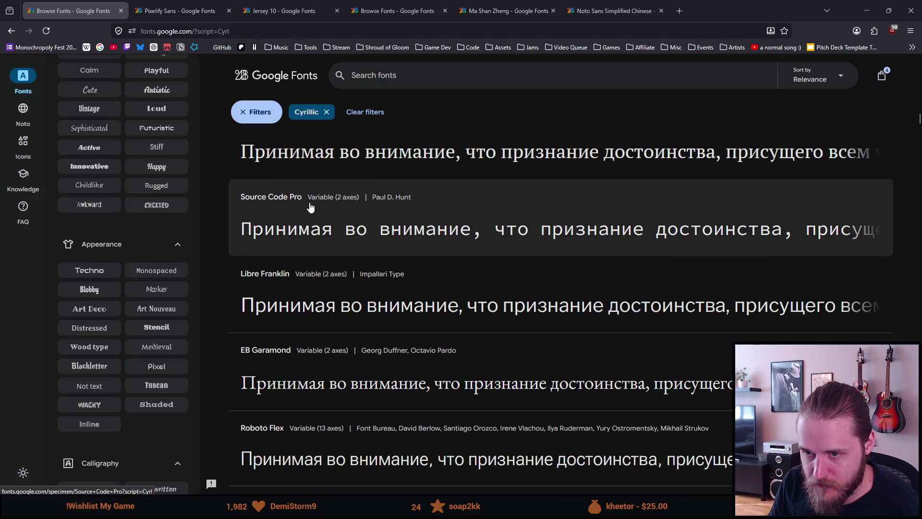
pyautogui.scroll(-3, 310, 207)
pyautogui.scroll(-2, 309, 208)
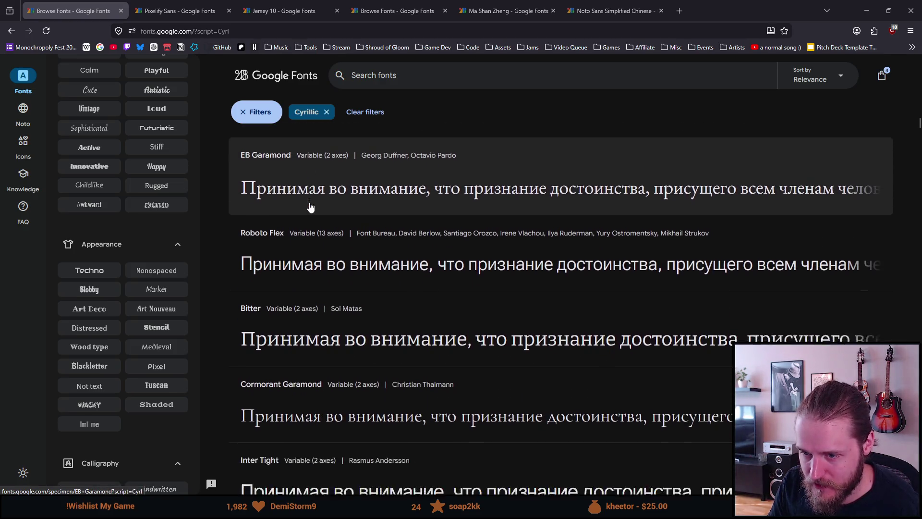
pyautogui.scroll(-2, 310, 207)
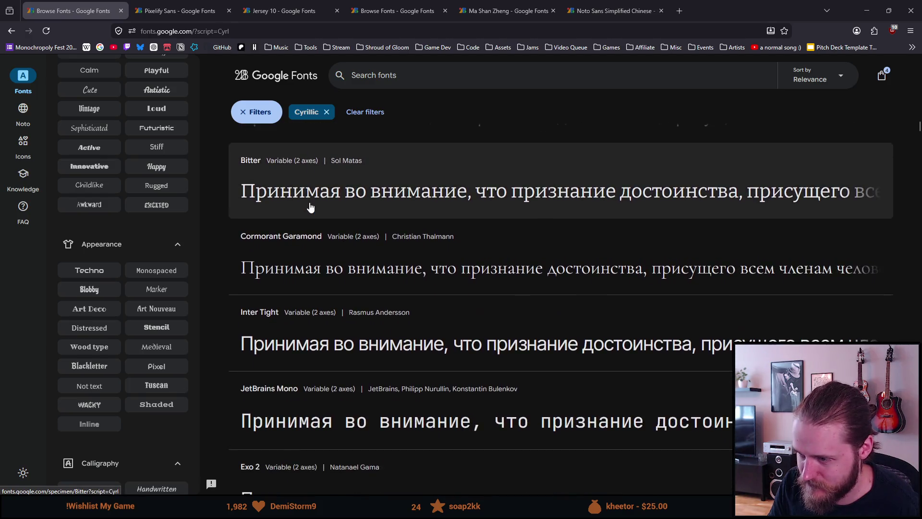
pyautogui.scroll(-1, 310, 208)
pyautogui.scroll(-2, 310, 208)
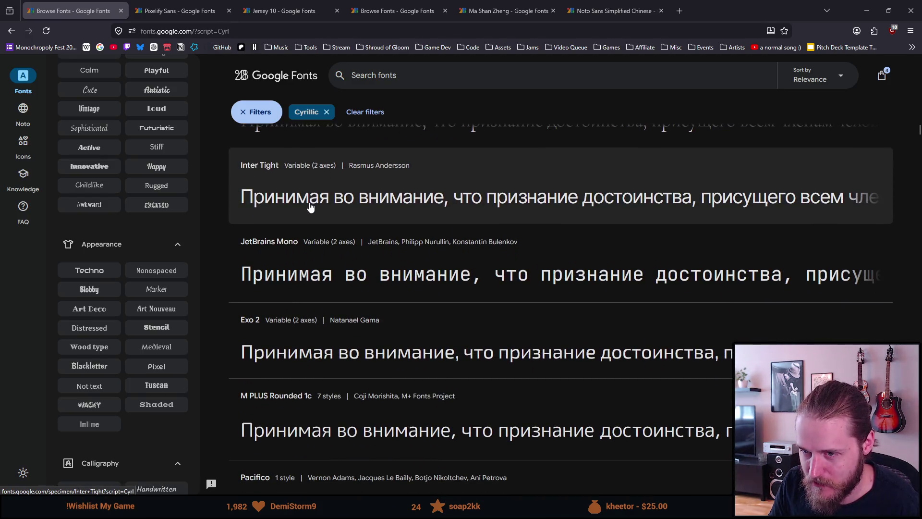
pyautogui.scroll(-1, 310, 208)
pyautogui.scroll(-1, 310, 208)
pyautogui.scroll(-1, 310, 207)
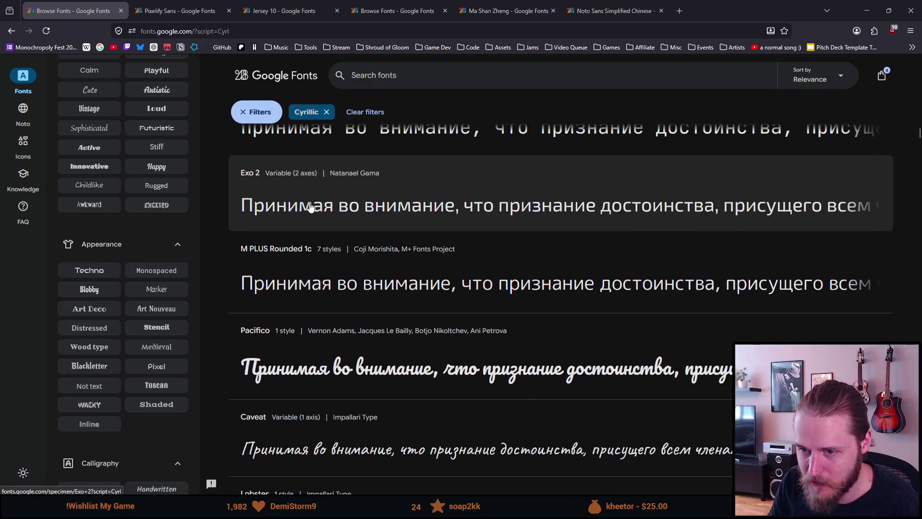
pyautogui.scroll(-2, 310, 208)
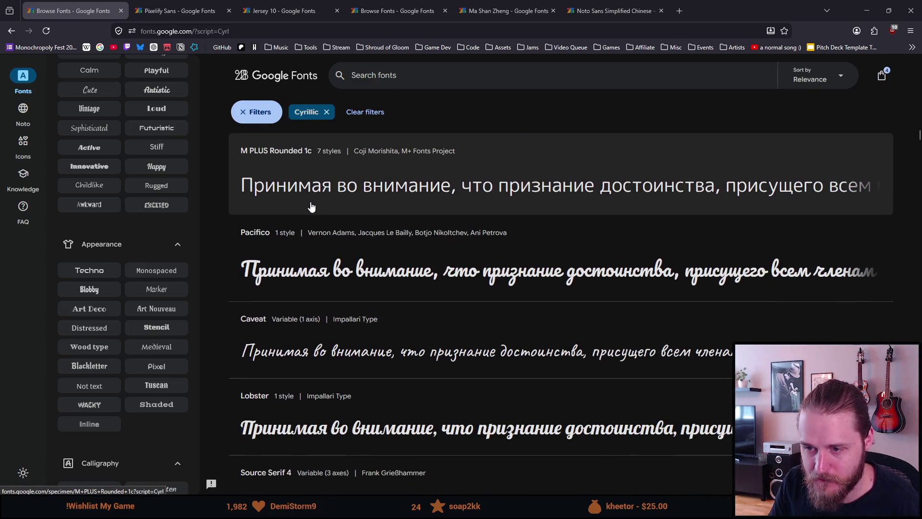
pyautogui.scroll(-1, 311, 208)
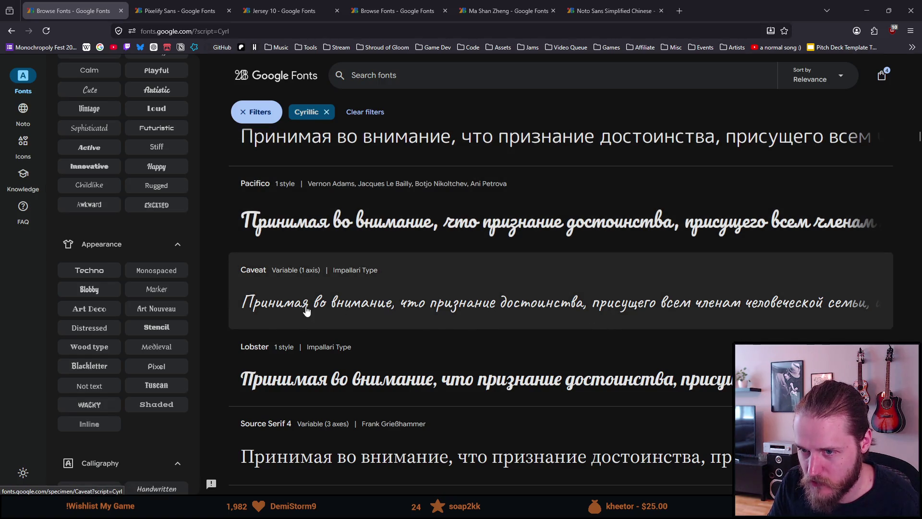
pyautogui.scroll(-3, 221, 317)
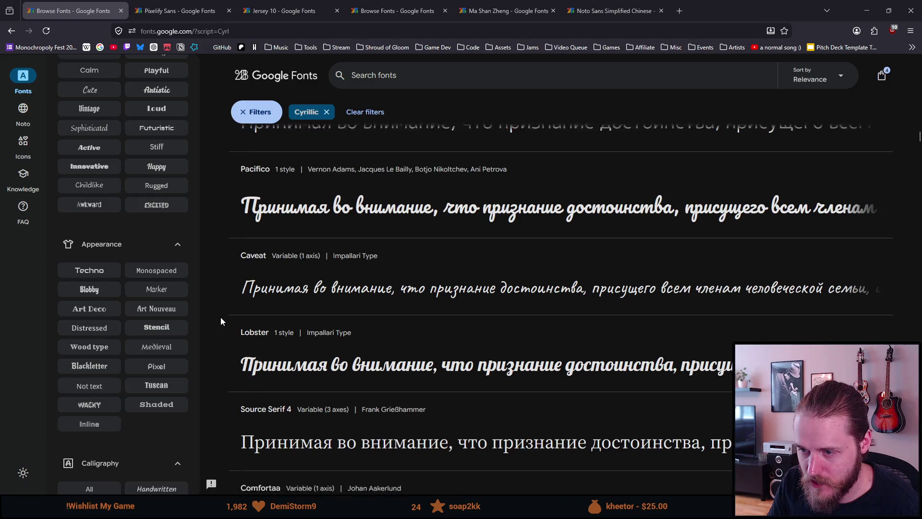
pyautogui.scroll(-3, 218, 321)
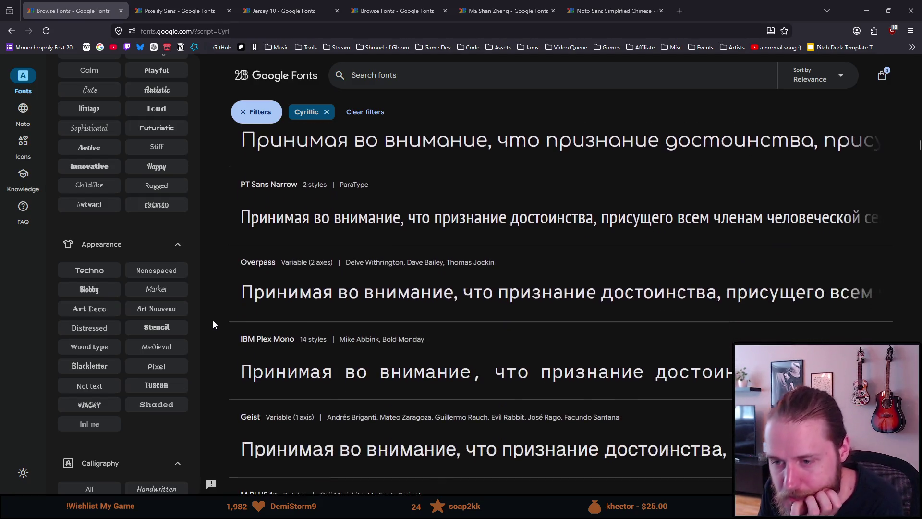
pyautogui.scroll(-1, 216, 330)
pyautogui.scroll(-1, 217, 330)
pyautogui.scroll(-1, 216, 330)
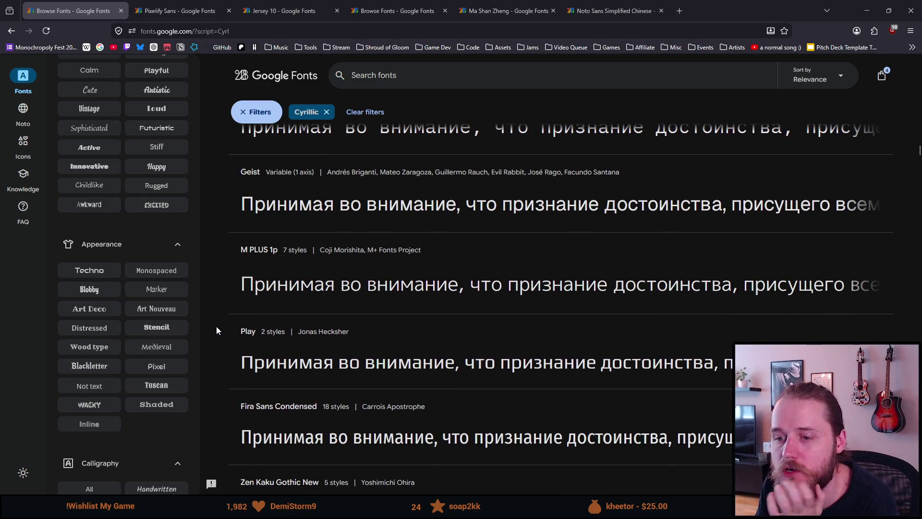
pyautogui.scroll(-1, 216, 330)
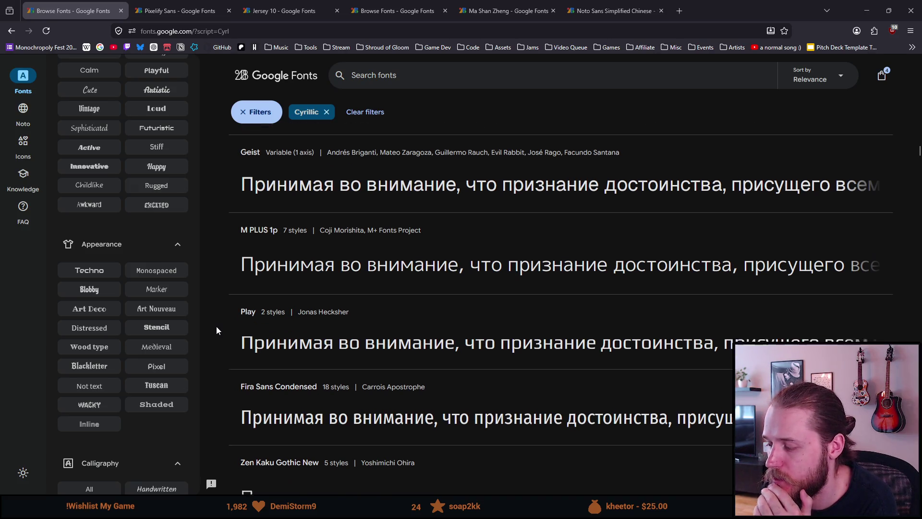
pyautogui.scroll(-1, 216, 330)
pyautogui.scroll(-2, 216, 330)
pyautogui.scroll(-1, 216, 330)
pyautogui.scroll(-3, 217, 330)
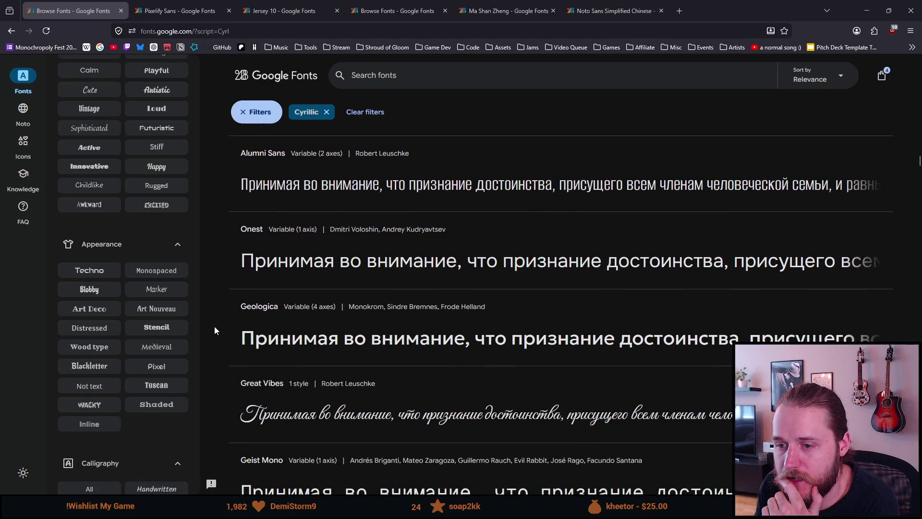
pyautogui.scroll(-1, 214, 326)
pyautogui.scroll(-1, 214, 326)
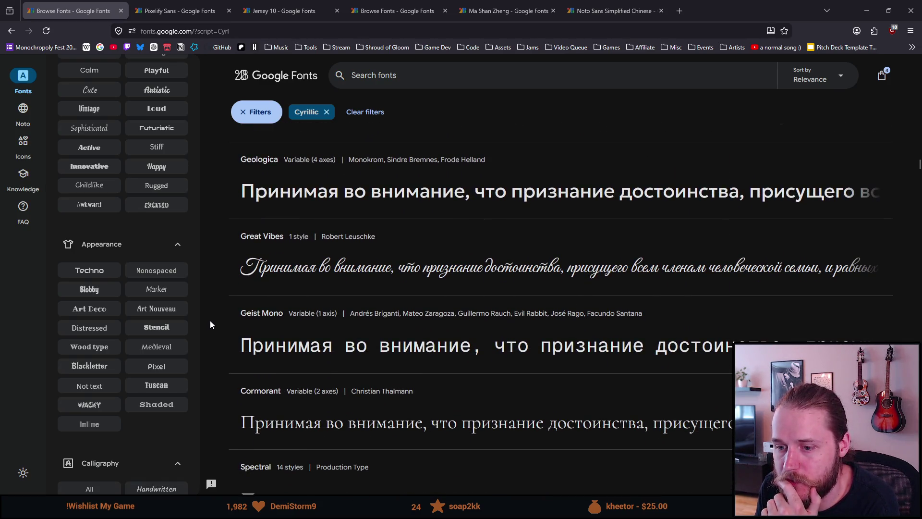
pyautogui.scroll(-2, 210, 321)
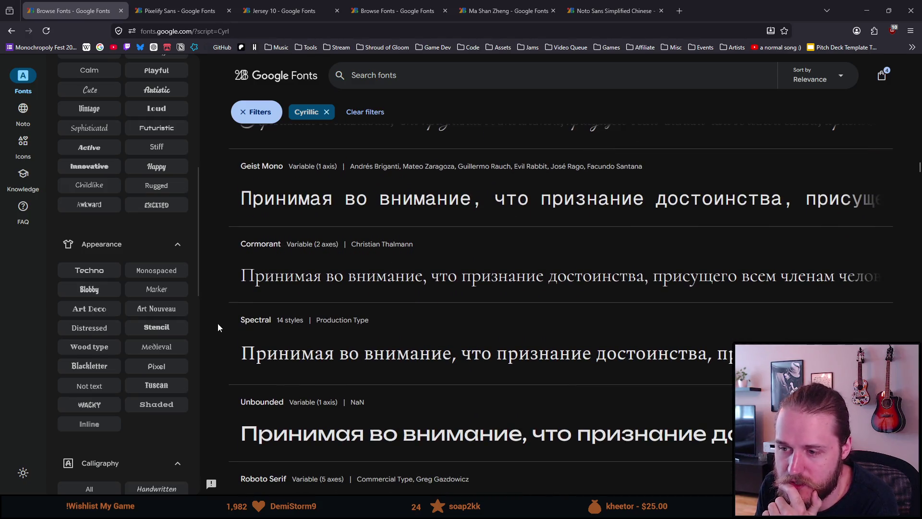
pyautogui.scroll(-3, 218, 327)
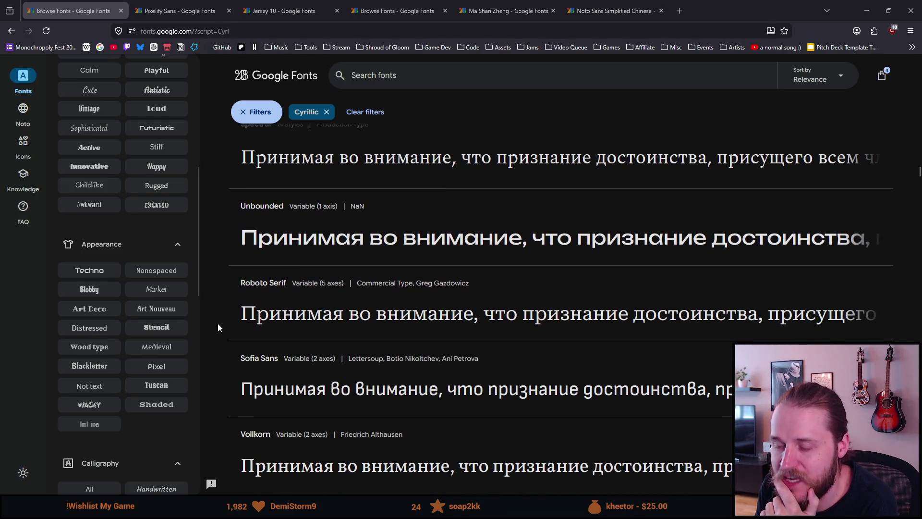
pyautogui.scroll(-1, 216, 327)
pyautogui.scroll(-1, 215, 327)
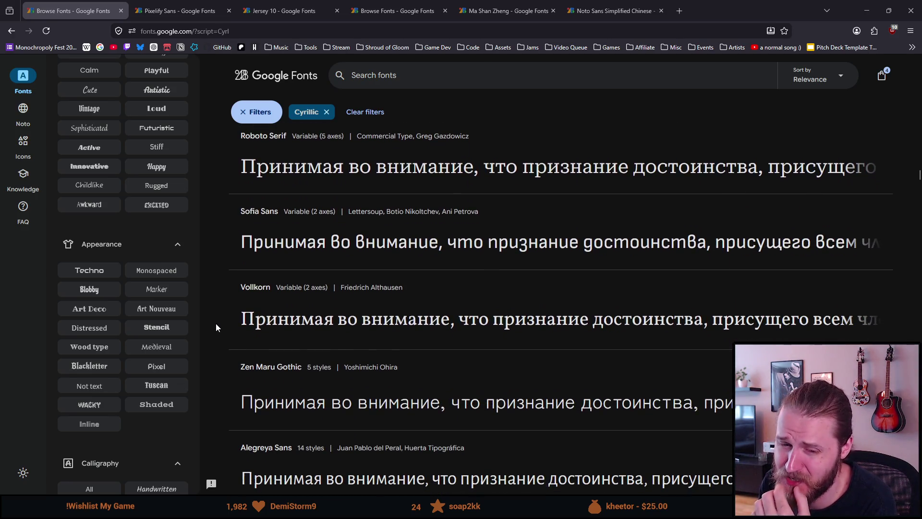
pyautogui.scroll(-1, 216, 318)
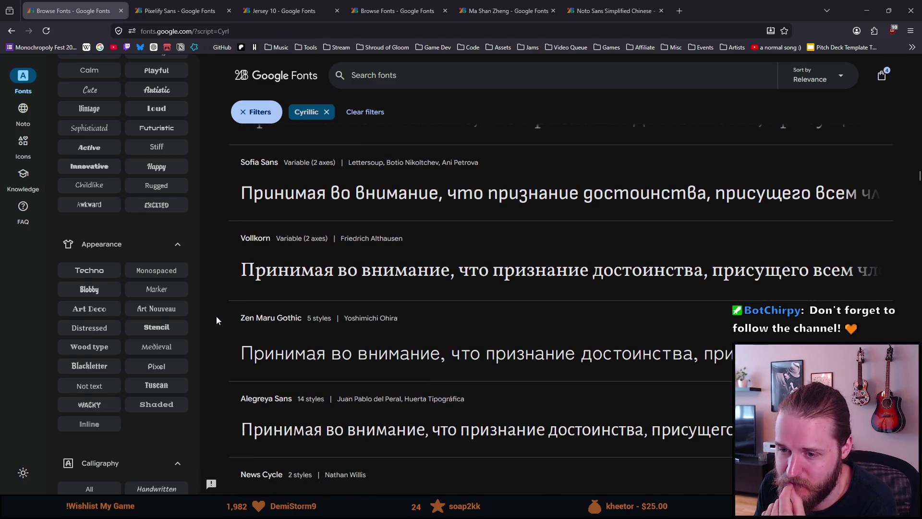
pyautogui.scroll(-1, 216, 320)
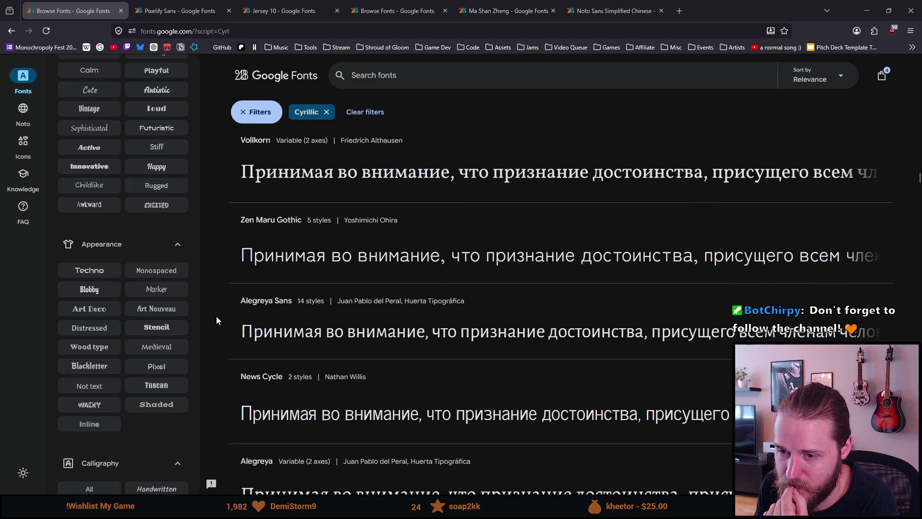
pyautogui.scroll(-1, 217, 320)
pyautogui.scroll(-1, 216, 320)
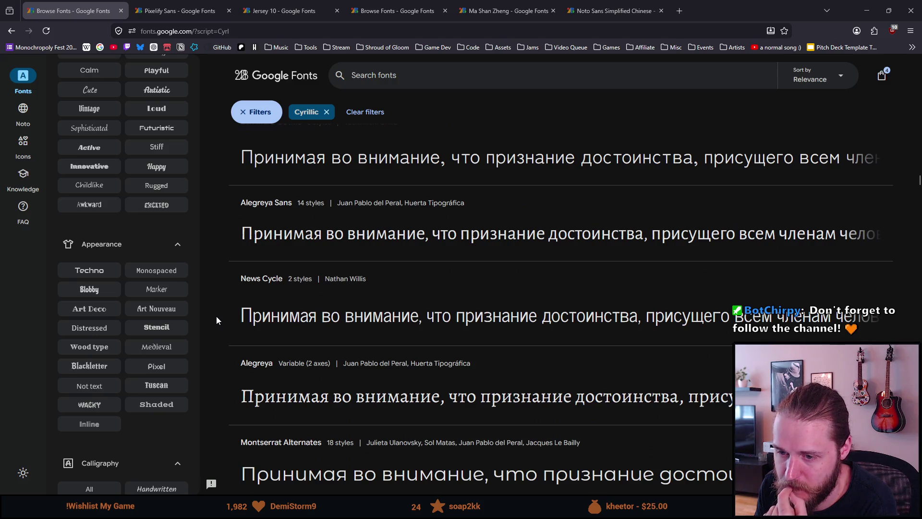
pyautogui.scroll(-2, 216, 320)
pyautogui.scroll(-1, 216, 319)
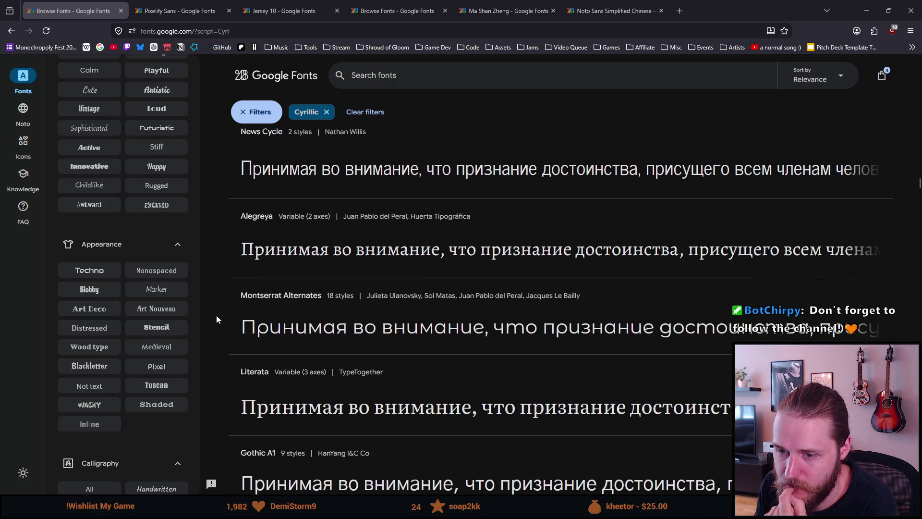
pyautogui.scroll(-2, 217, 316)
pyautogui.scroll(-1, 216, 315)
pyautogui.scroll(-3, 215, 319)
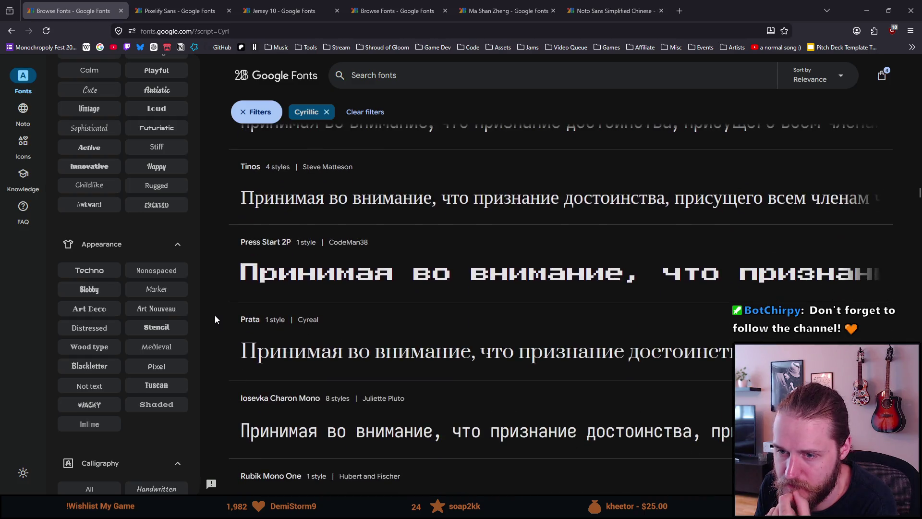
# Step: Open Press Start 2P from the Cyrillic-filtered list in a new background tab
pyautogui.click(275, 279)
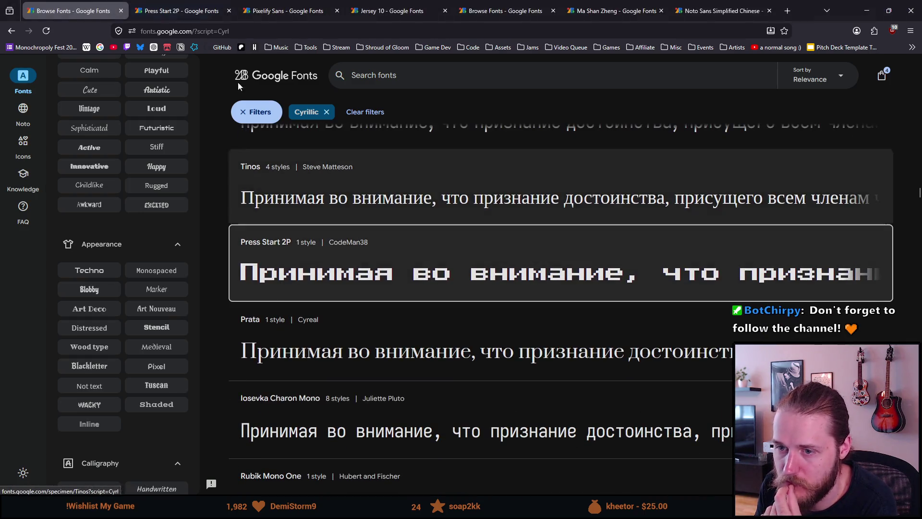
pyautogui.scroll(-1, 238, 255)
pyautogui.scroll(-1, 238, 256)
pyautogui.scroll(-1, 238, 256)
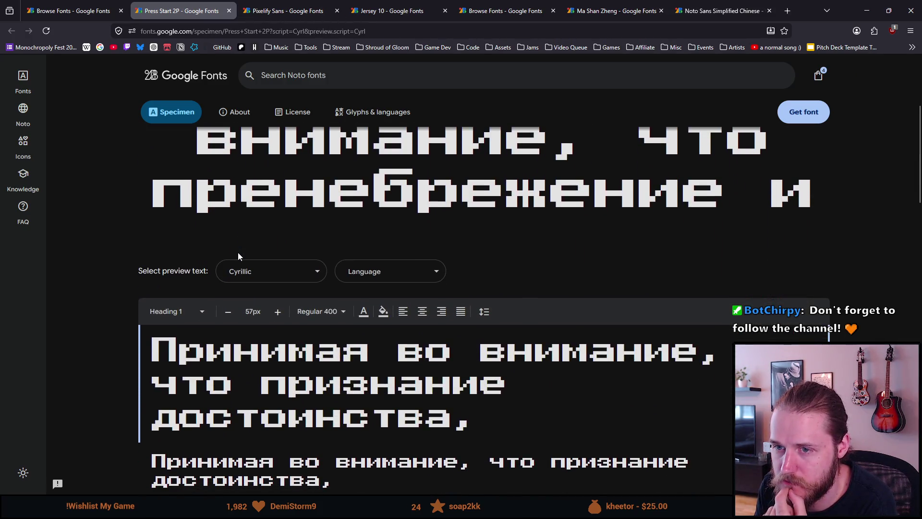
pyautogui.scroll(-1, 238, 256)
pyautogui.scroll(-2, 238, 256)
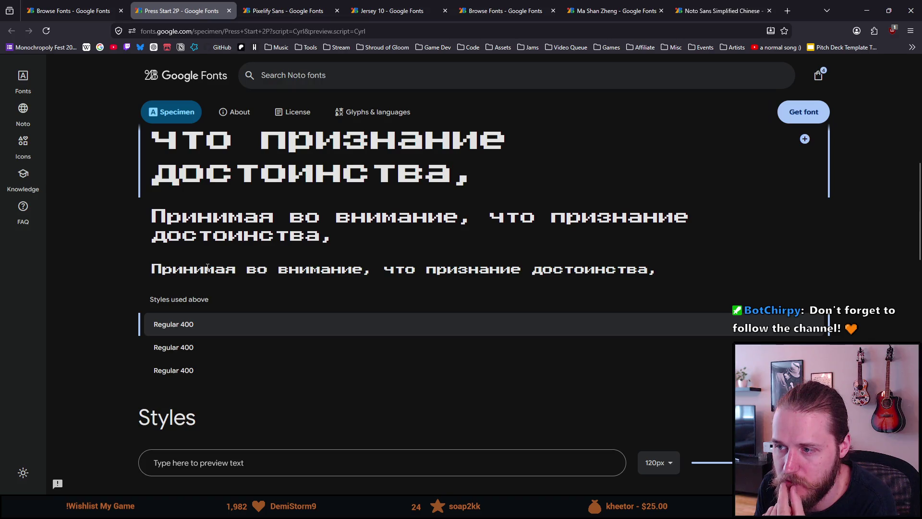
pyautogui.scroll(-1, 207, 268)
pyautogui.scroll(1, 207, 267)
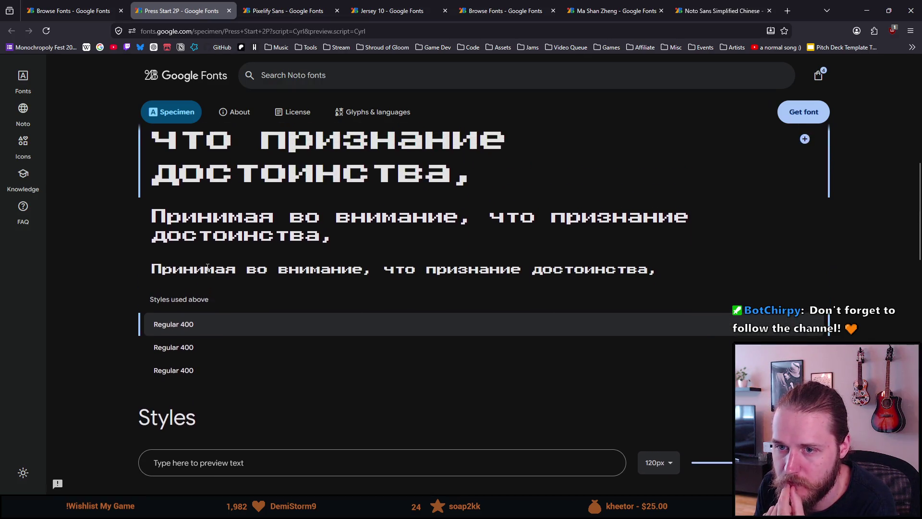
pyautogui.scroll(1, 207, 268)
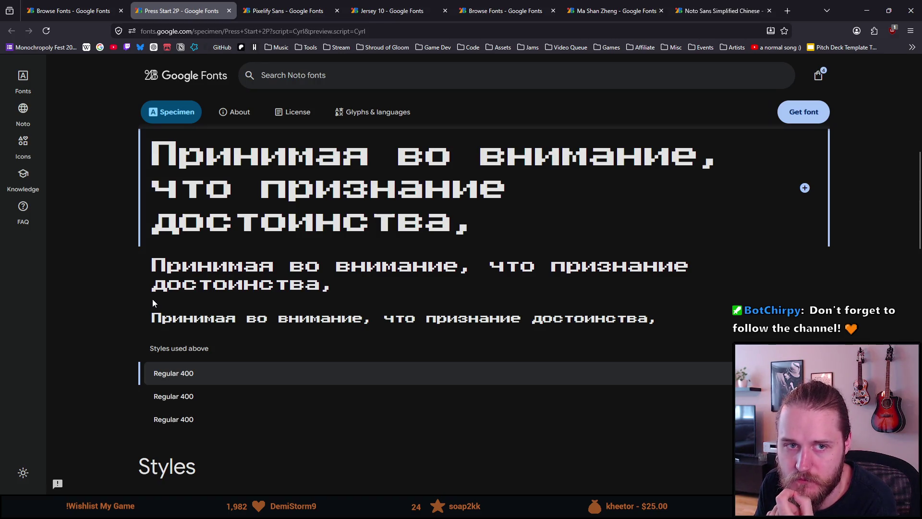
pyautogui.scroll(-1, 119, 345)
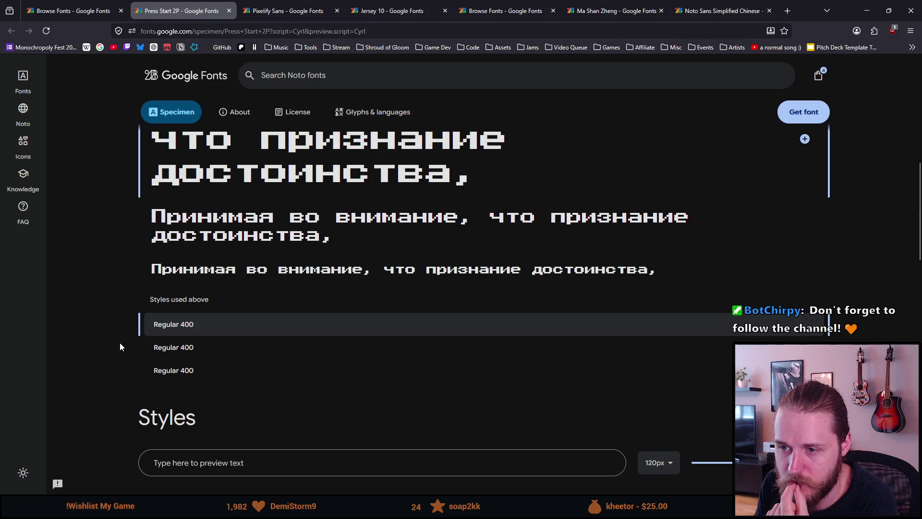
pyautogui.scroll(1, 119, 342)
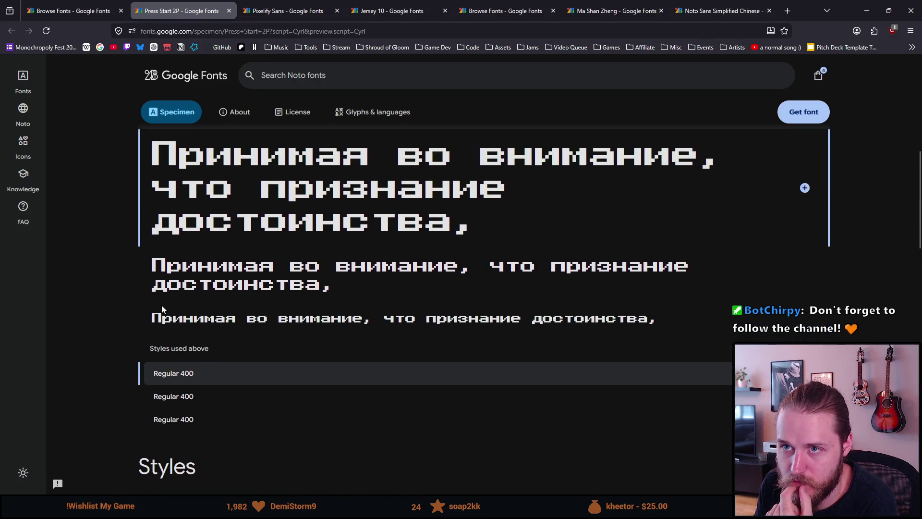
# Step: Return to the Cyrillic font list and open Prata's specimen in a new tab
pyautogui.click(72, 10)
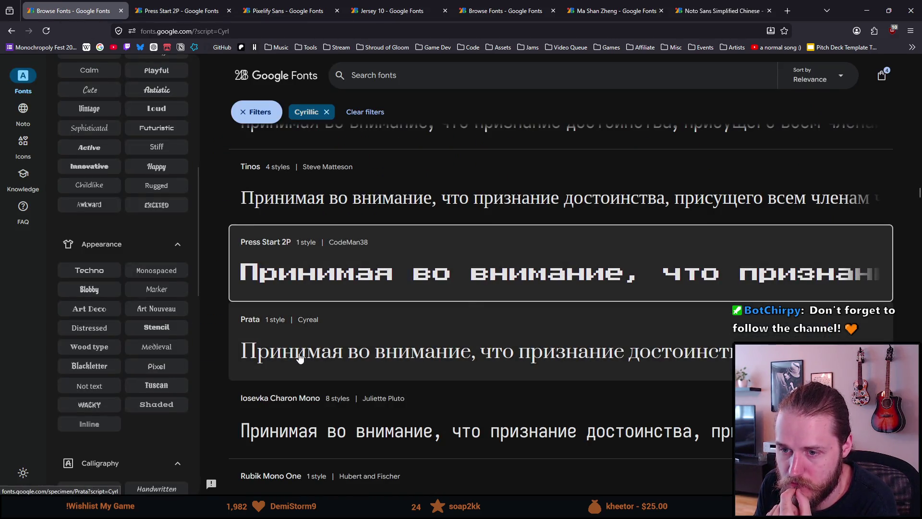
pyautogui.middleClick(299, 359)
pyautogui.scroll(-4, 245, 200)
pyautogui.scroll(5, 230, 197)
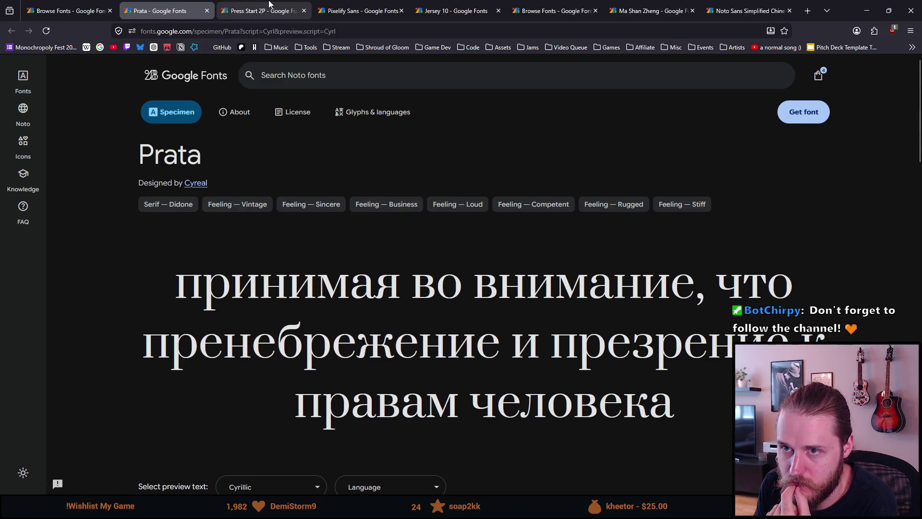
# Step: Flip between the Prata and Press Start 2P tabs to compare their Cyrillic specimens
pyautogui.click(269, 5)
pyautogui.scroll(5, 247, 240)
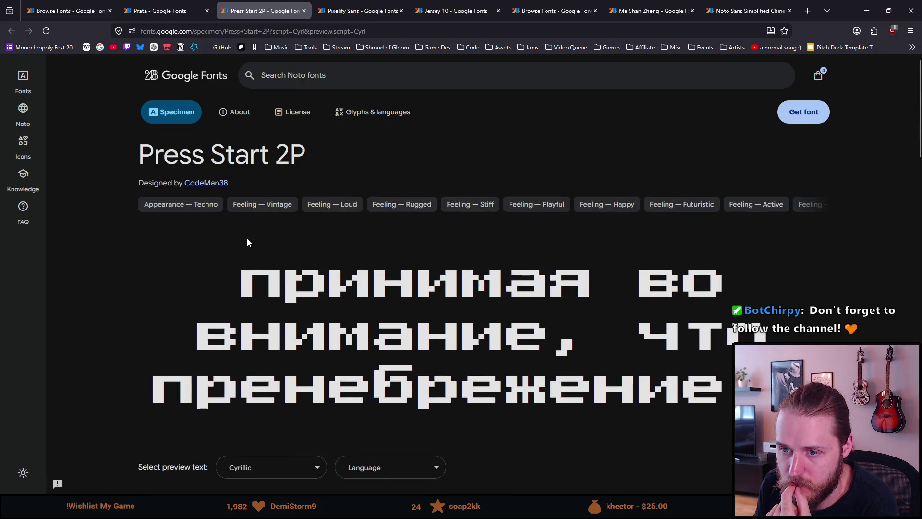
pyautogui.click(150, 5)
pyautogui.click(236, 6)
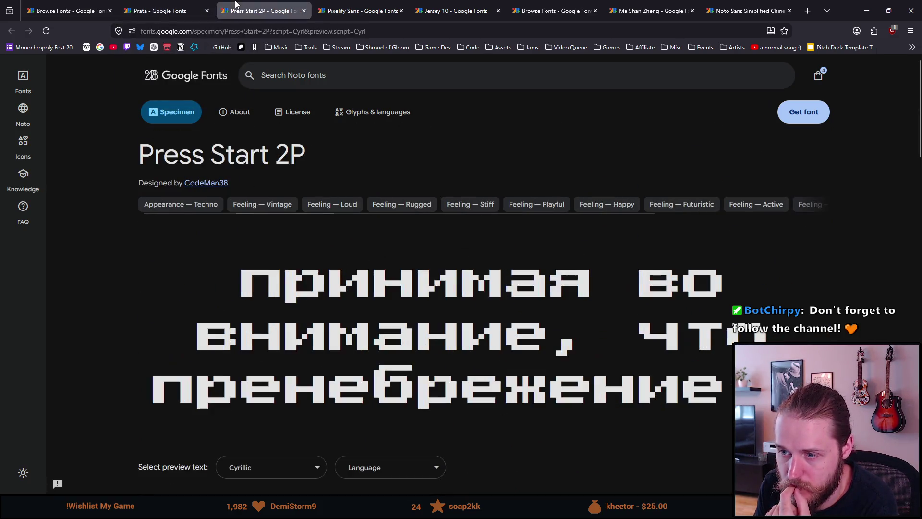
pyautogui.click(173, 8)
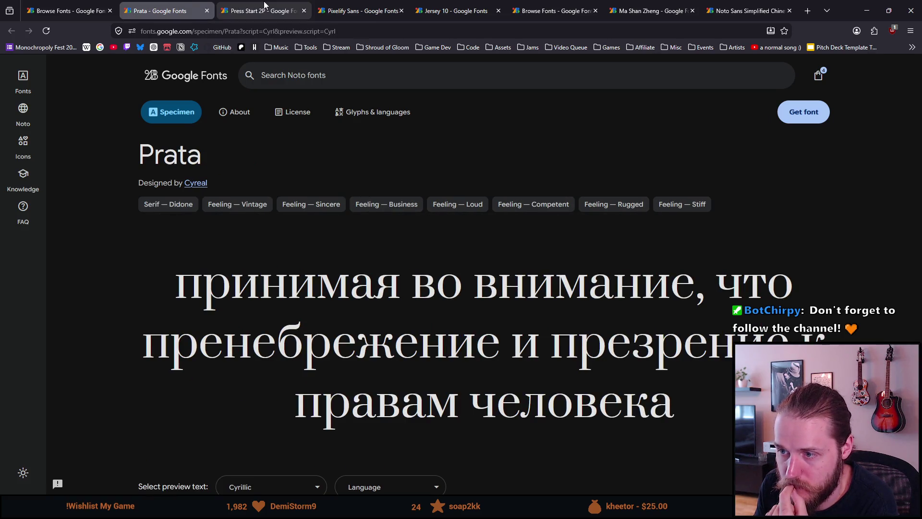
pyautogui.click(265, 6)
pyautogui.click(191, 5)
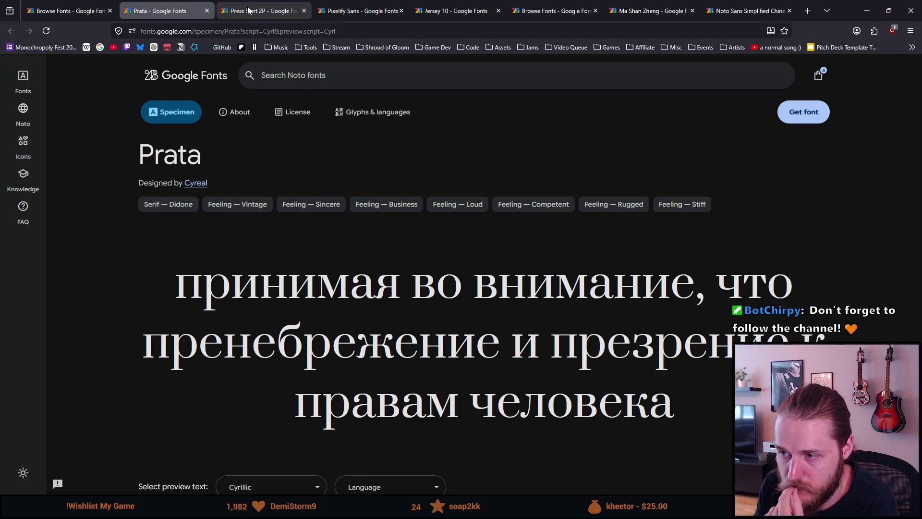
pyautogui.click(266, 4)
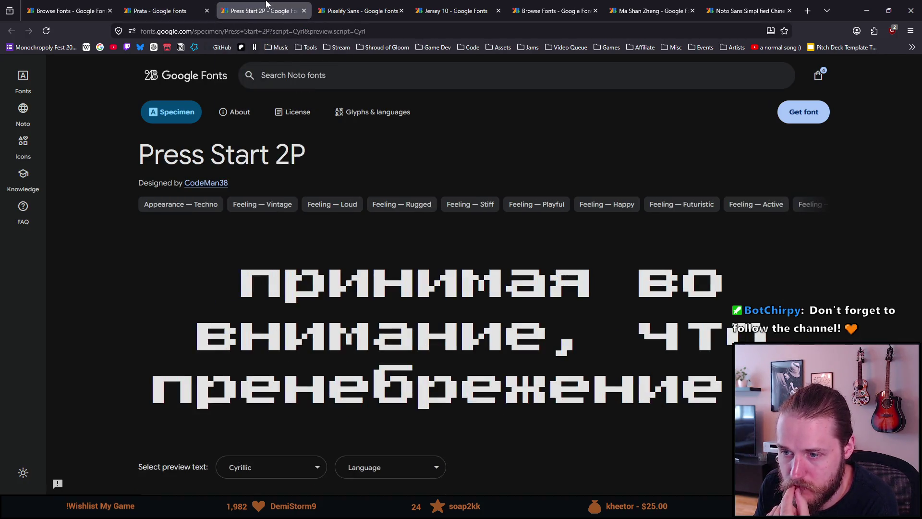
# Step: Continue comparing the two specimens, settle on Press Start 2P and start bookmarking it
pyautogui.click(181, 6)
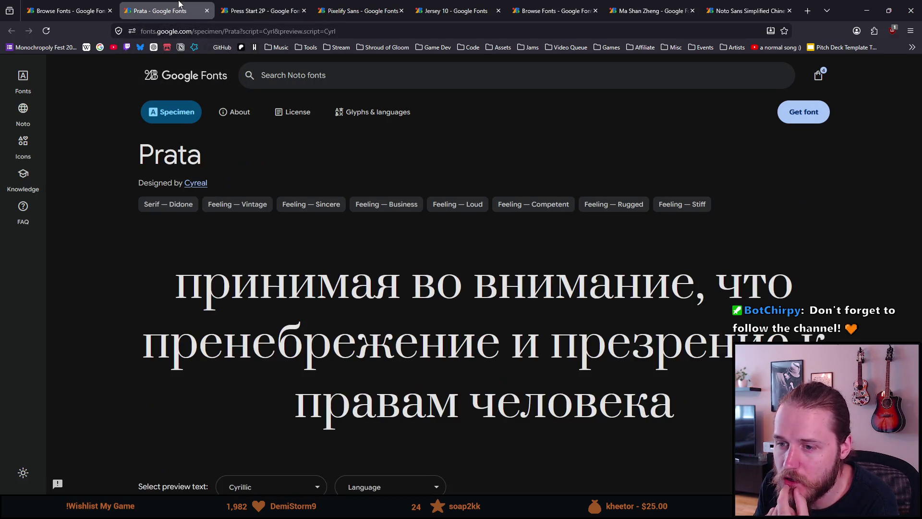
pyautogui.click(244, 4)
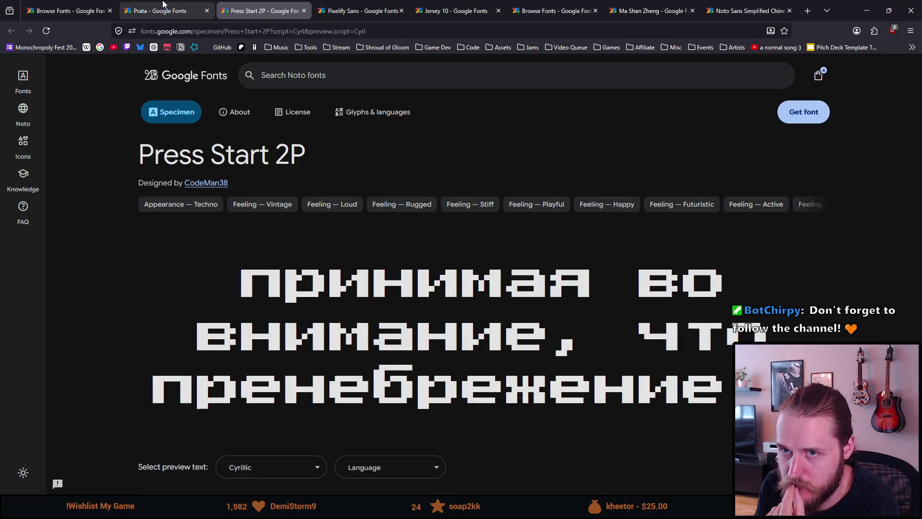
pyautogui.click(162, 4)
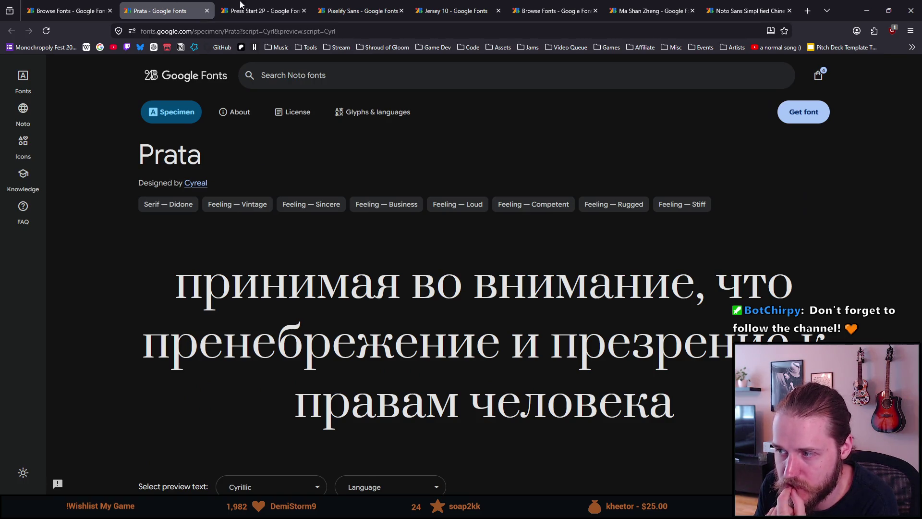
pyautogui.click(282, 4)
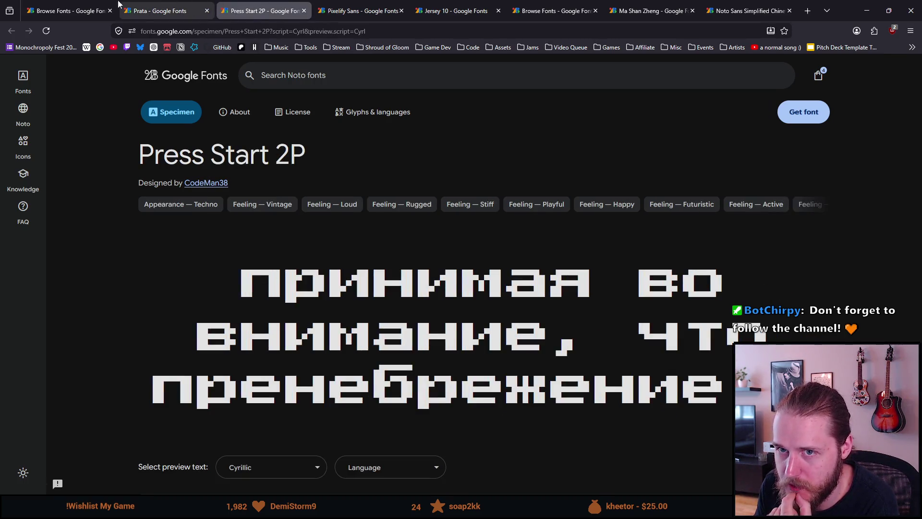
pyautogui.click(166, 7)
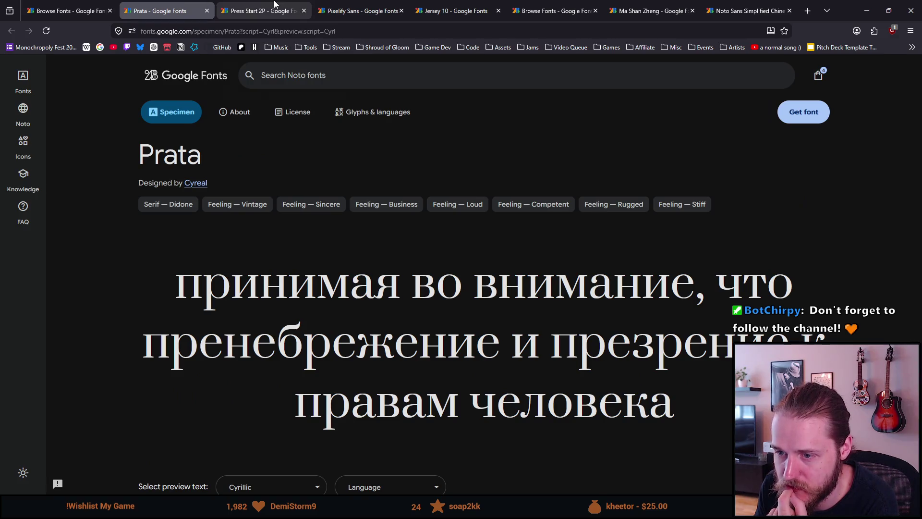
pyautogui.click(275, 4)
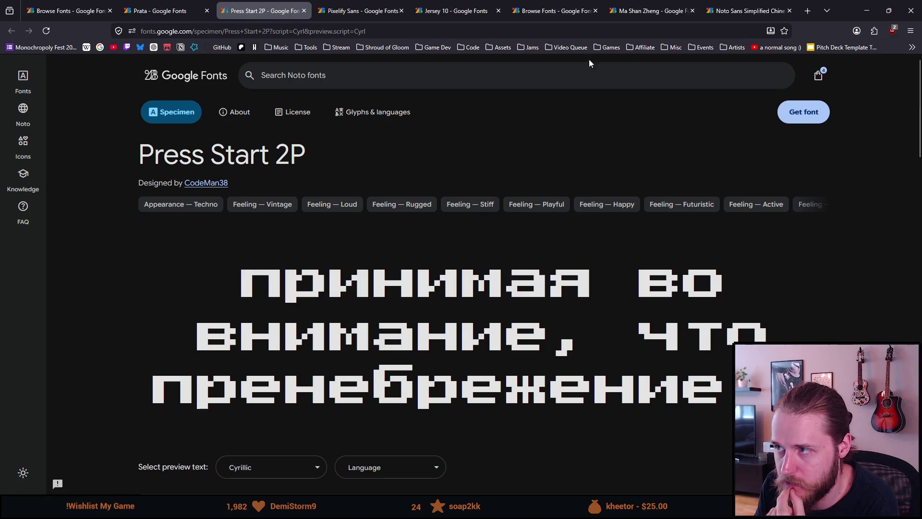
pyautogui.click(784, 31)
# Step: Save the Press Start 2P bookmark with a shortened name noting Cyrillic, then close its tab
pyautogui.press('End')
pyautogui.hotkey('ctrl', 'BackSpace')
pyautogui.hotkey('ctrl', 'BackSpace')
pyautogui.hotkey('ctrl', 'BackSpace')
pyautogui.hotkey('ctrl', 'BackSpace')
pyautogui.write('PCyrillic -')
pyautogui.press('Return')
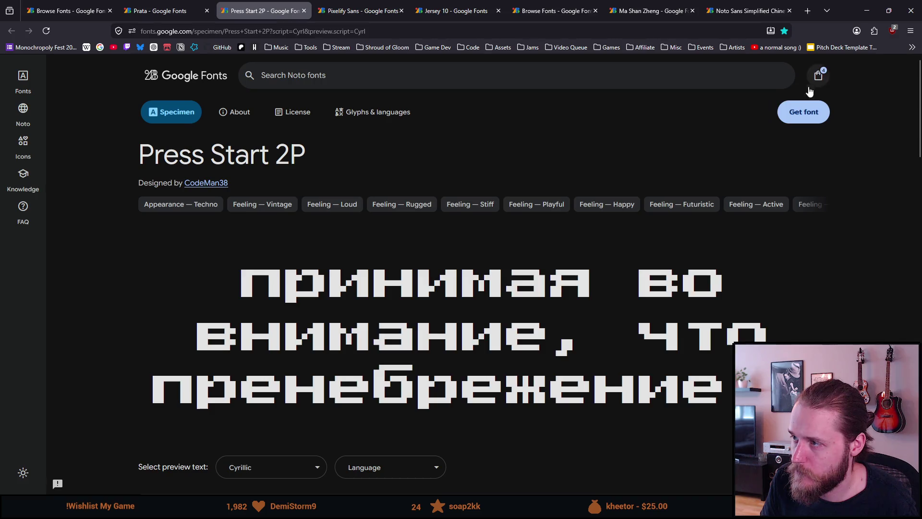
pyautogui.scroll(-2, 266, 269)
pyautogui.scroll(2, 266, 269)
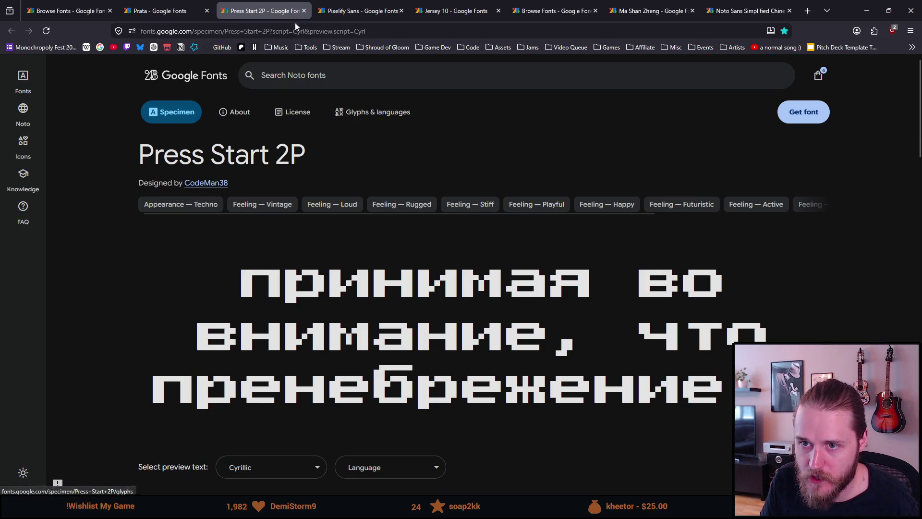
pyautogui.click(303, 11)
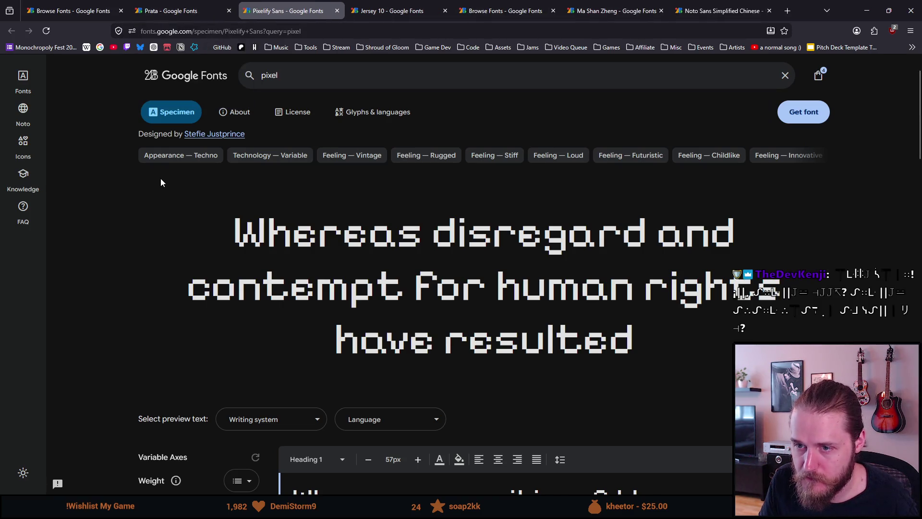
# Step: Close Pixelify Sans and look through Jersey 10's preview language and writing-system choices
pyautogui.click(337, 11)
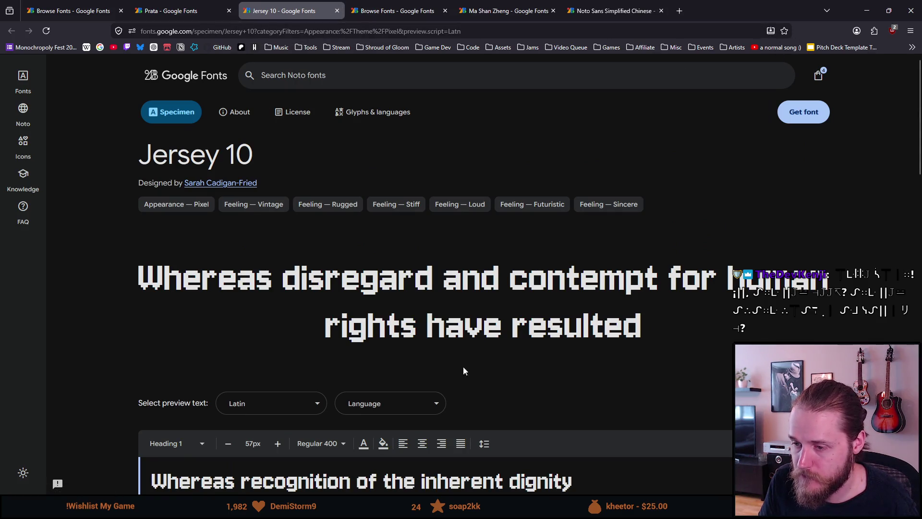
pyautogui.scroll(-2, 389, 392)
pyautogui.click(386, 305)
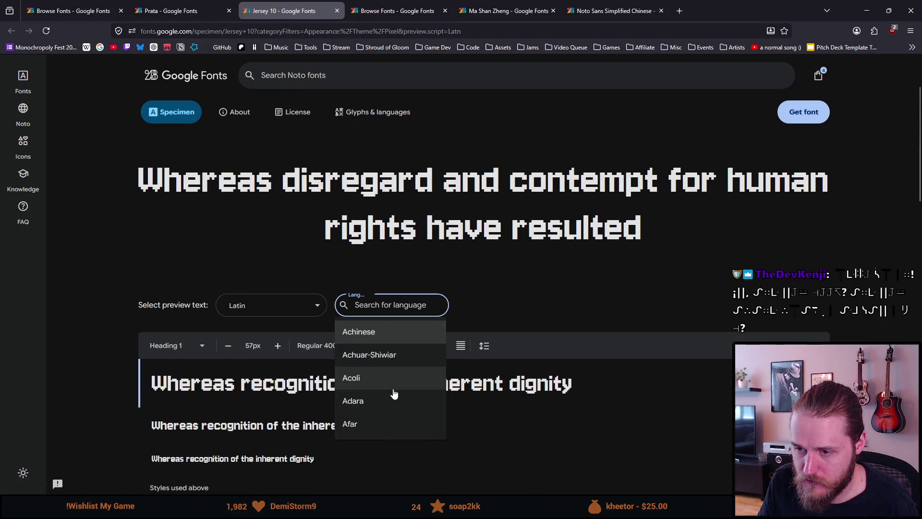
pyautogui.write('han')
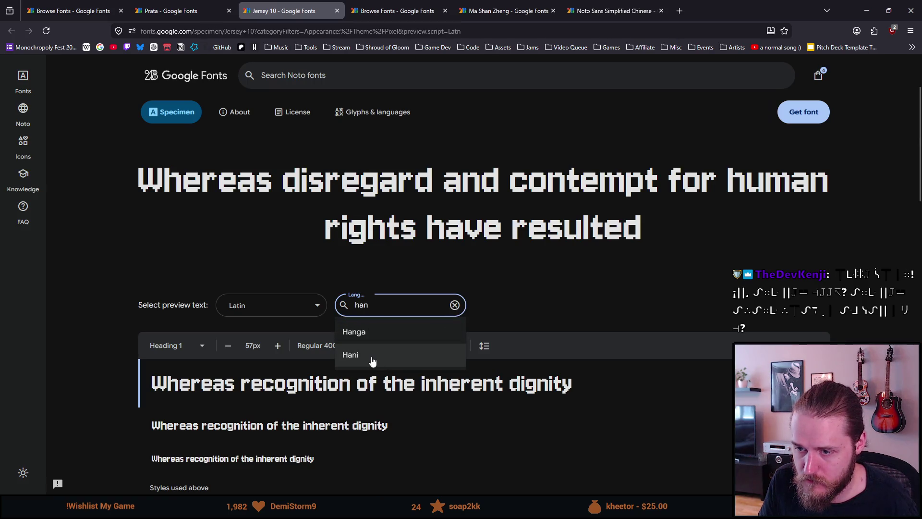
pyautogui.press('BackSpace')
pyautogui.press('BackSpace')
pyautogui.press('BackSpace')
pyautogui.write('chine')
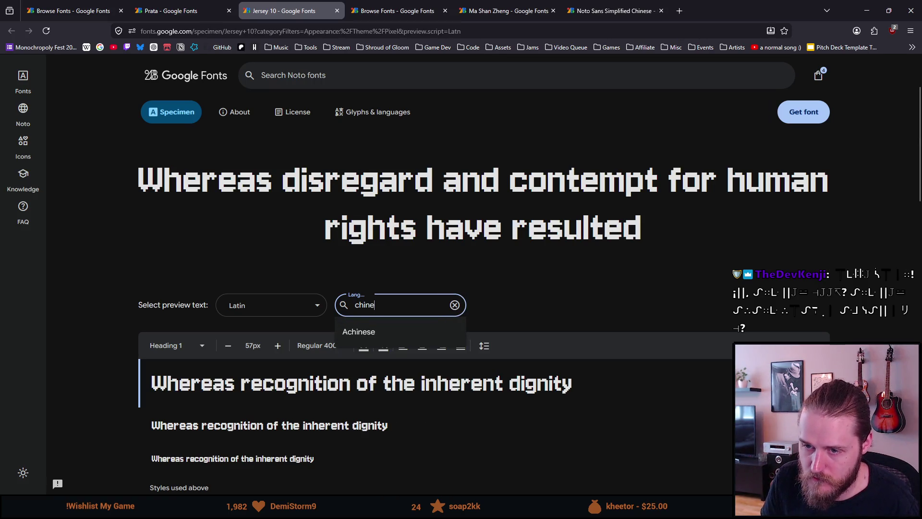
pyautogui.click(454, 305)
pyautogui.click(288, 305)
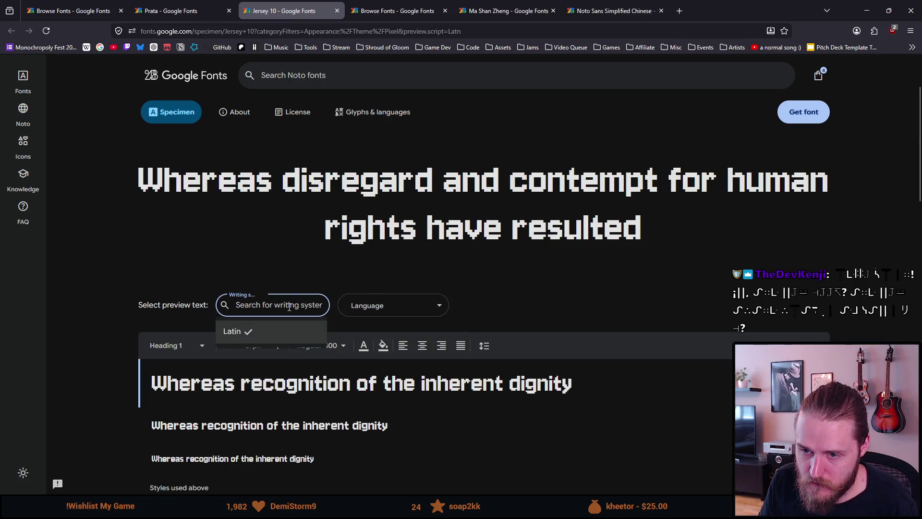
pyautogui.scroll(-1, 274, 321)
pyautogui.scroll(1, 199, 272)
pyautogui.scroll(2, 150, 190)
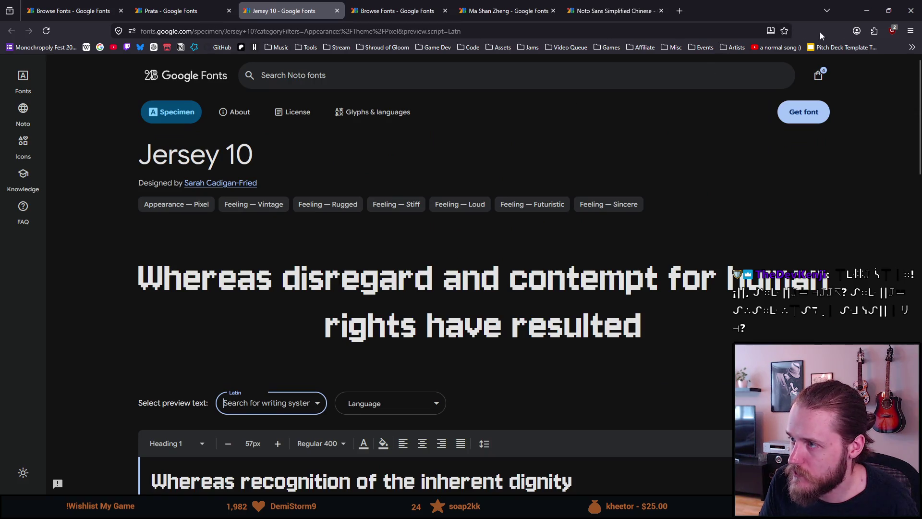
# Step: Bookmark Jersey 10 with ' - Google Fonts' trimmed and 'Latin - ' added at the start of its name
pyautogui.click(784, 32)
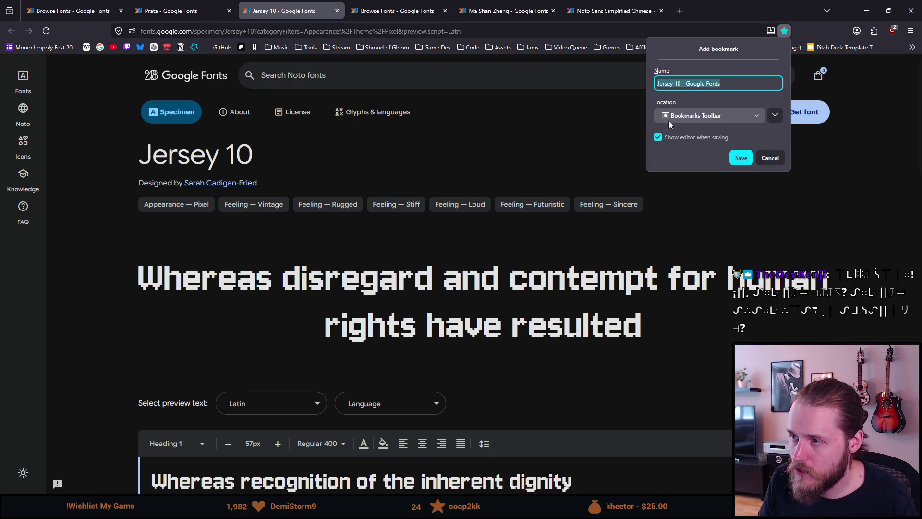
pyautogui.press('End')
pyautogui.hotkey('ctrl', 'BackSpace')
pyautogui.hotkey('ctrl', 'BackSpace')
pyautogui.hotkey('ctrl', 'BackSpace')
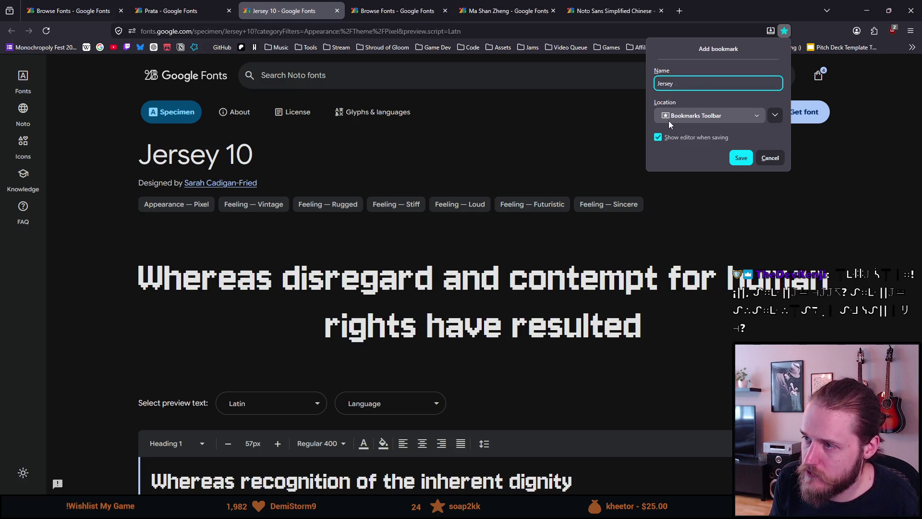
pyautogui.press('Home')
pyautogui.write('Latin -')
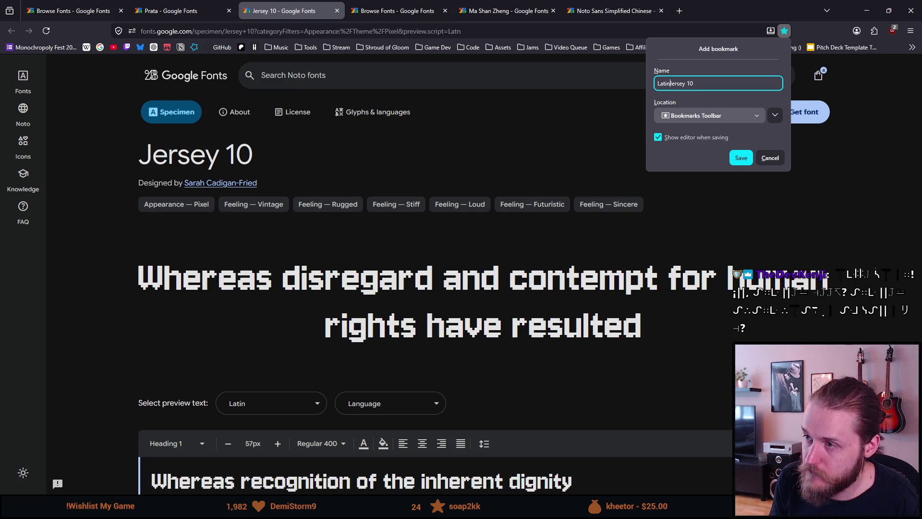
pyautogui.press('Return')
pyautogui.scroll(-2, 256, 447)
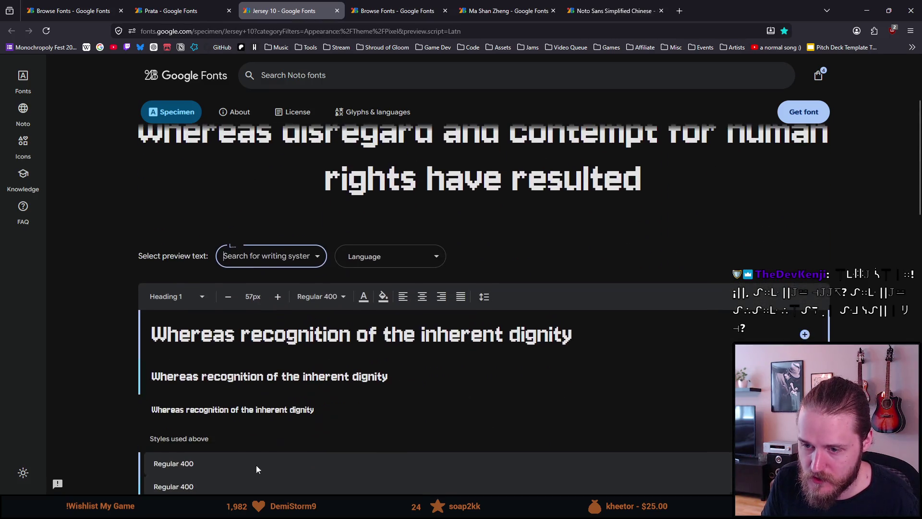
pyautogui.scroll(-3, 241, 387)
# Step: Preview Jersey 10 with accented characters like ç, å, € and ñ, then return to the Prata page
pyautogui.click(239, 360)
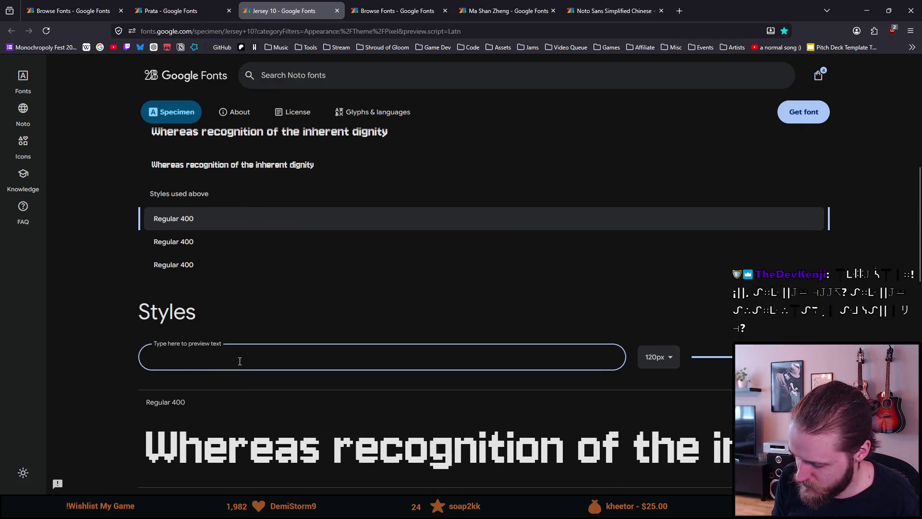
pyautogui.write('ç')
pyautogui.scroll(-2, 217, 377)
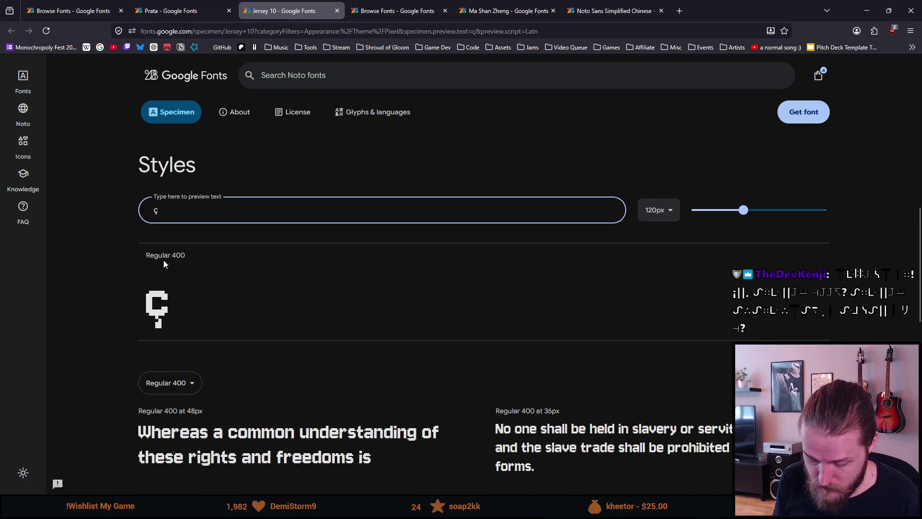
pyautogui.write('â')
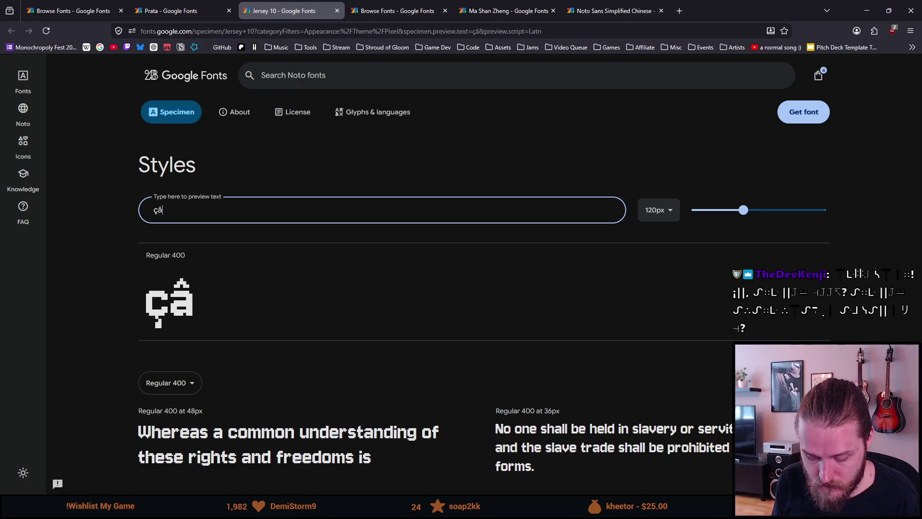
pyautogui.write('¨2')
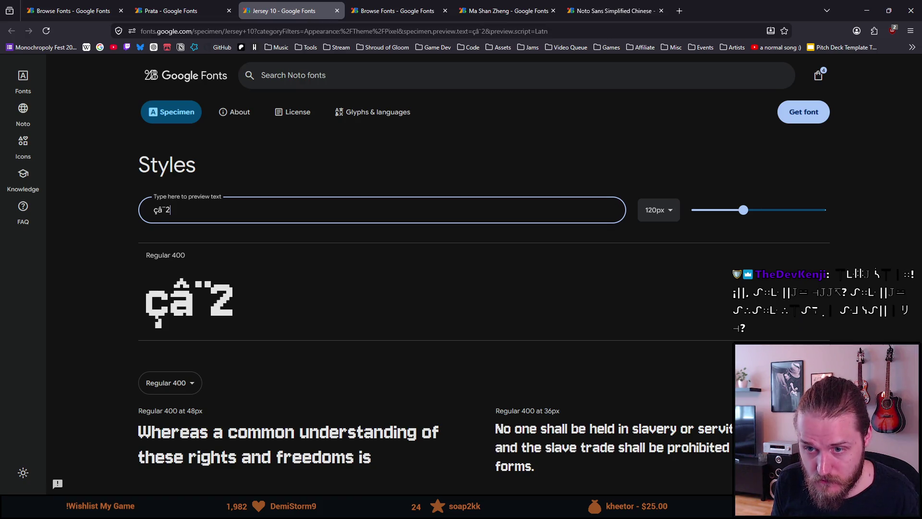
pyautogui.press('BackSpace')
pyautogui.press('BackSpace')
pyautogui.write('ä')
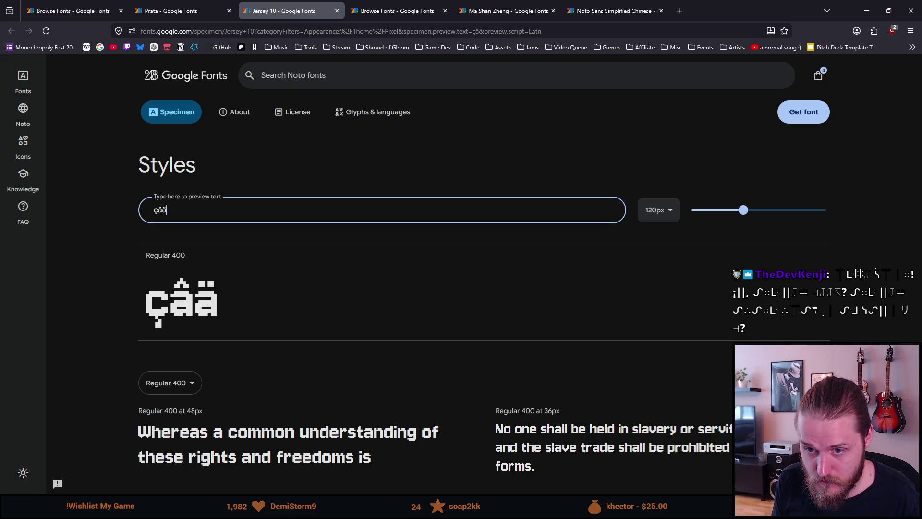
pyautogui.write('åö')
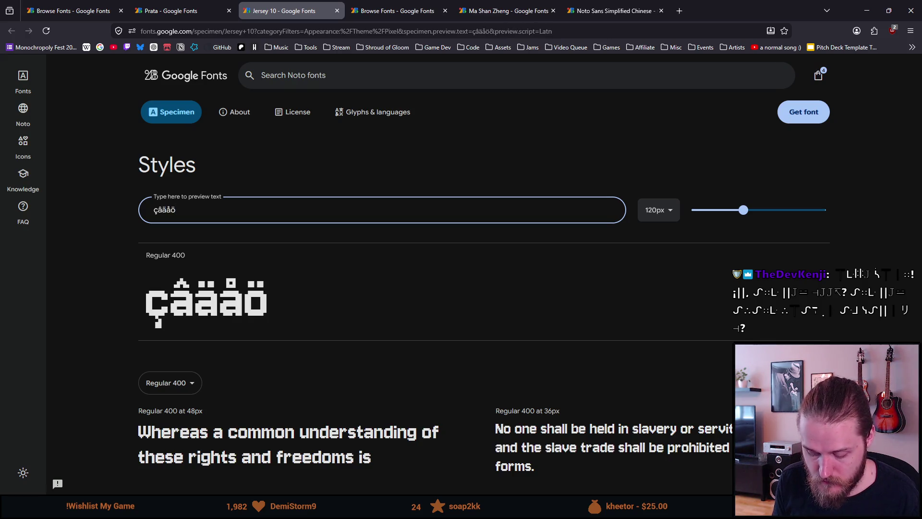
pyautogui.write('!"#%&/(')
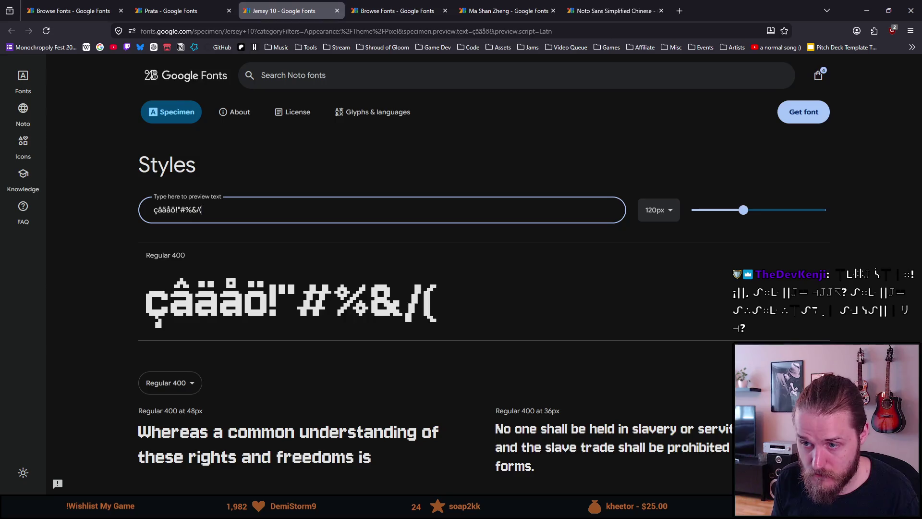
pyautogui.write('()')
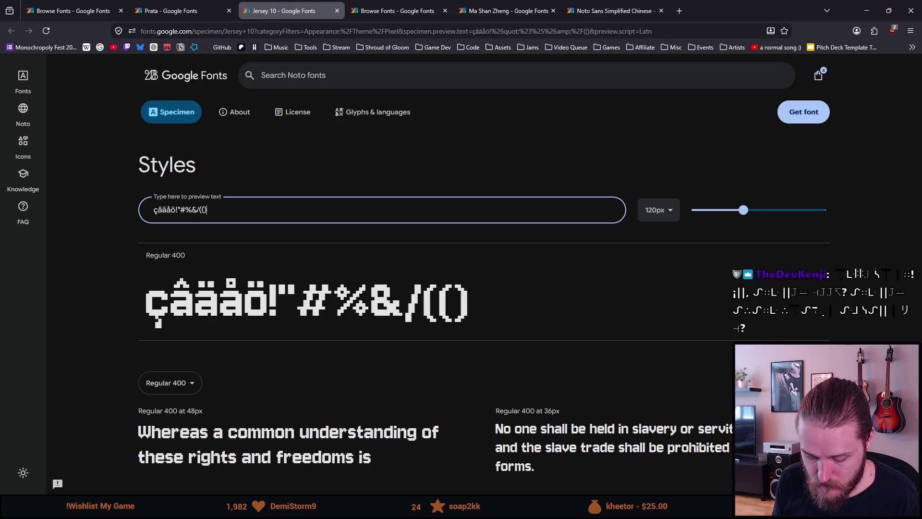
pyautogui.write('£')
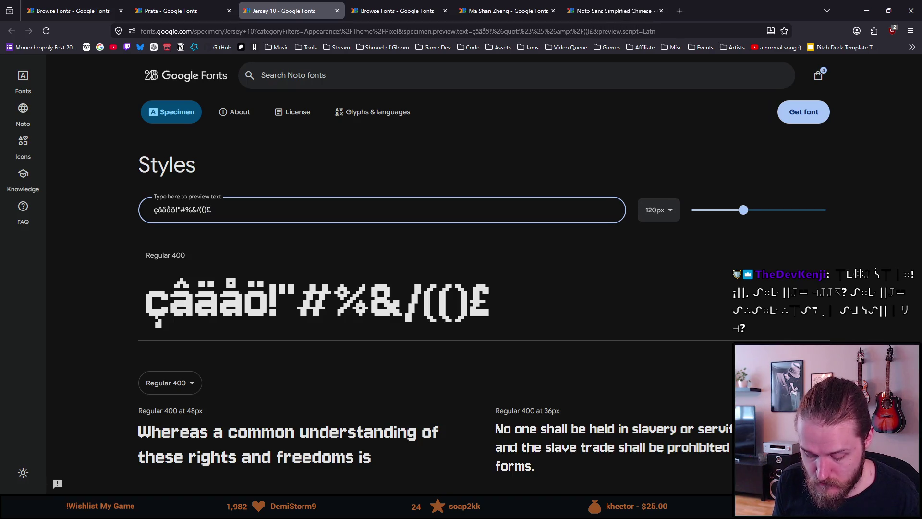
pyautogui.write('€')
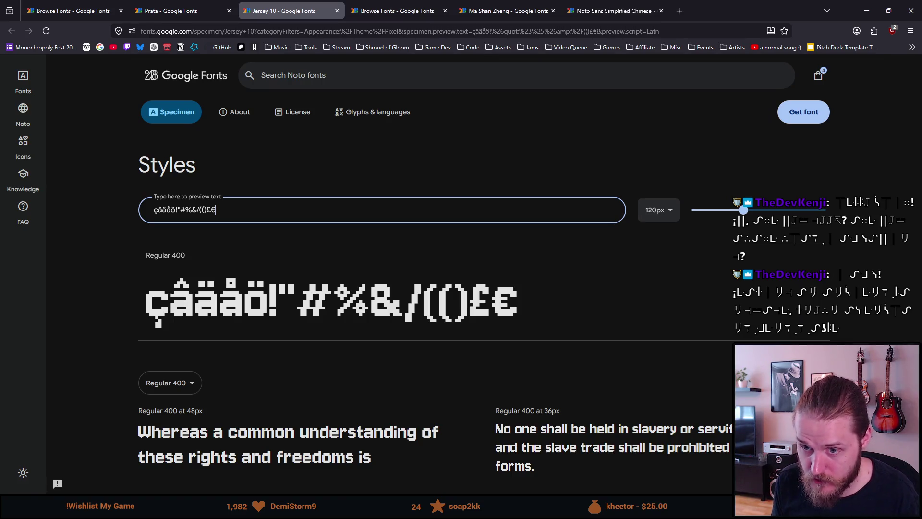
pyautogui.write('û')
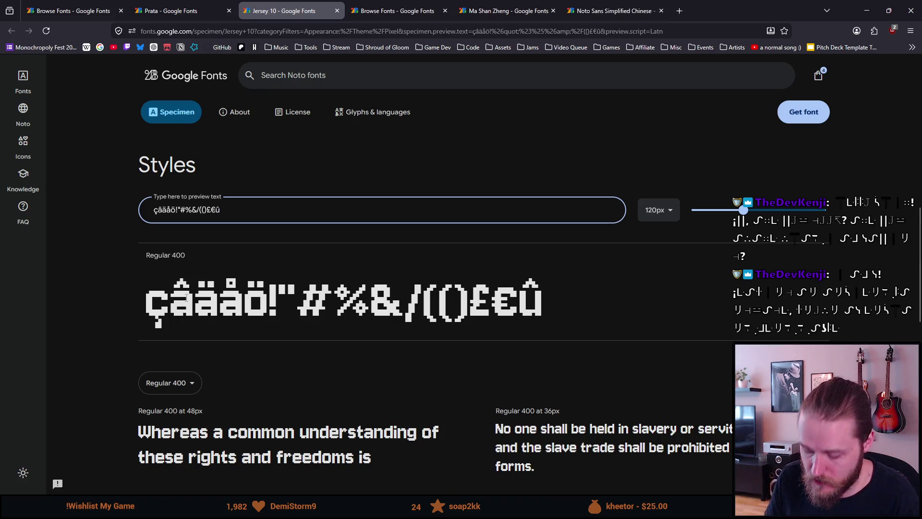
pyautogui.write('ã')
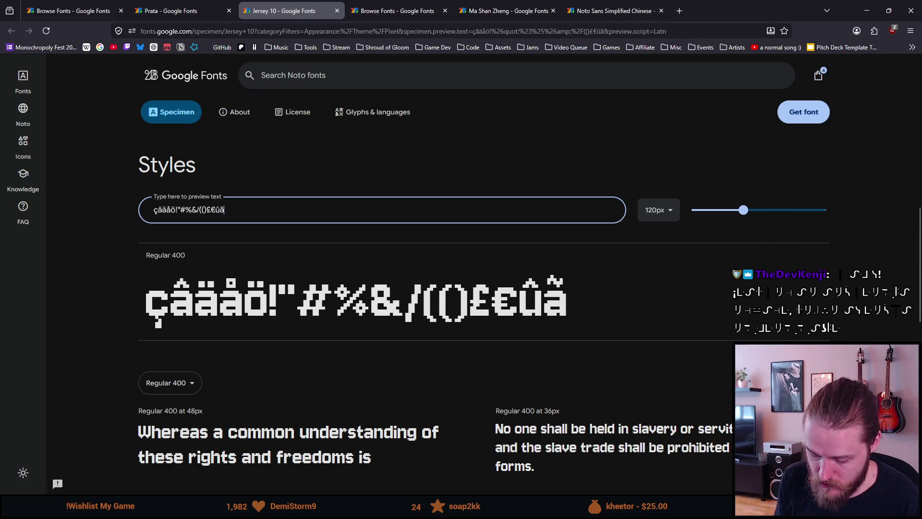
pyautogui.write('ñ')
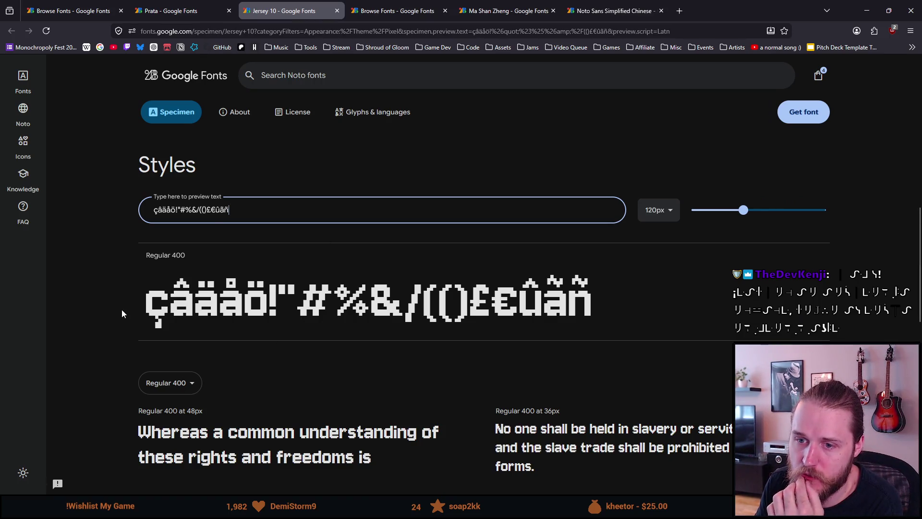
pyautogui.moveTo(120, 308); pyautogui.dragTo(553, 346)
pyautogui.click(557, 351)
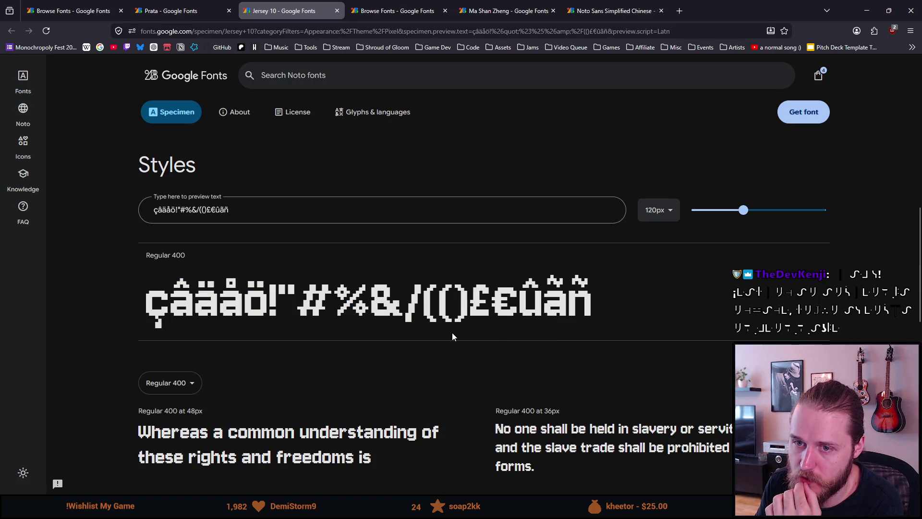
pyautogui.scroll(1, 97, 371)
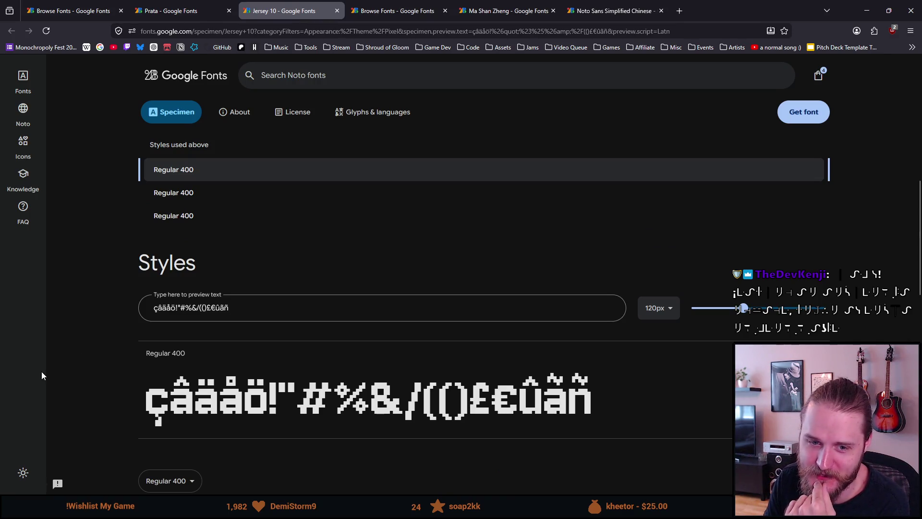
pyautogui.scroll(-1, 159, 188)
pyautogui.scroll(2, 159, 183)
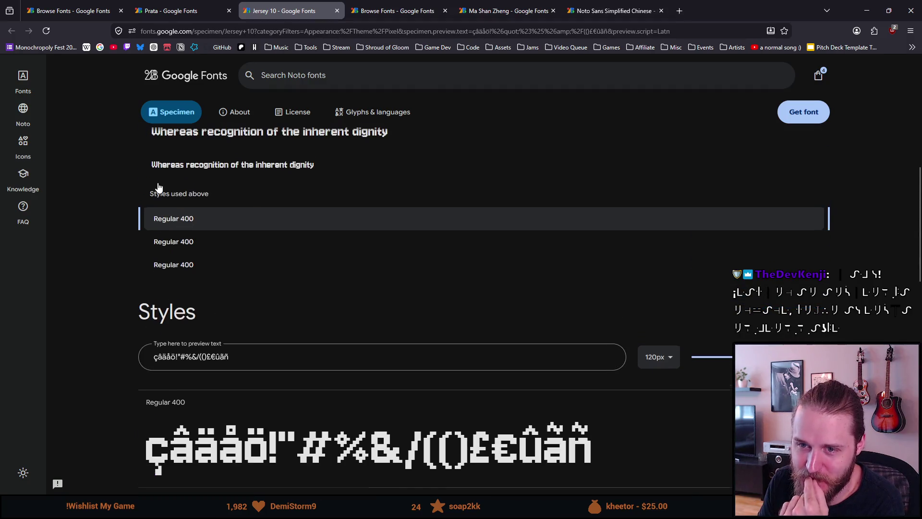
pyautogui.scroll(1, 157, 184)
pyautogui.click(203, 6)
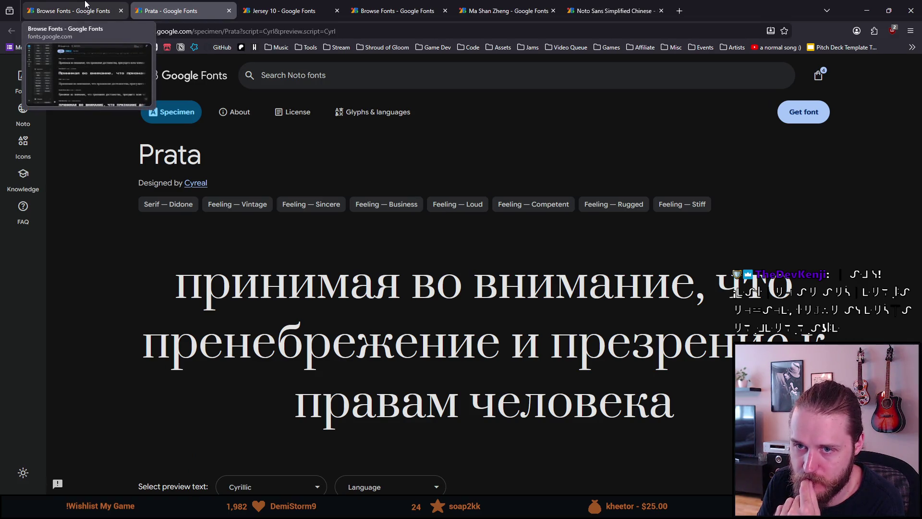
pyautogui.click(85, 6)
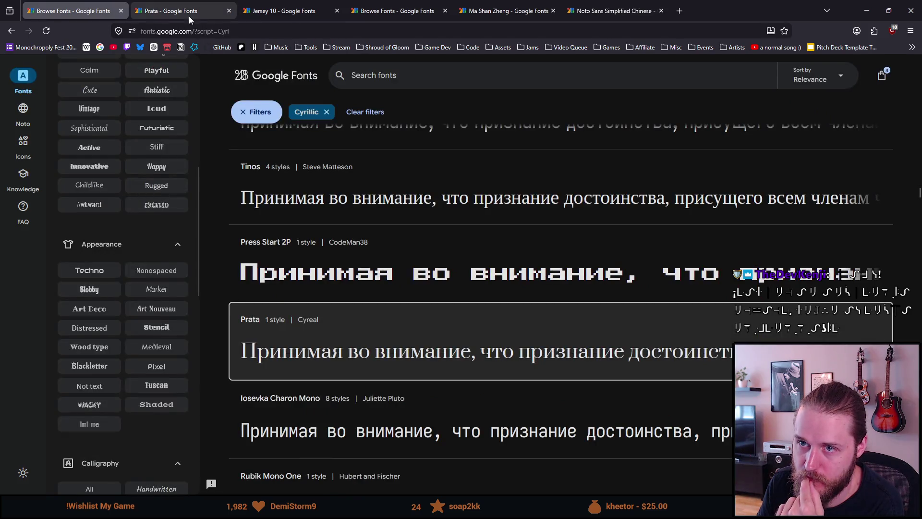
pyautogui.click(227, 11)
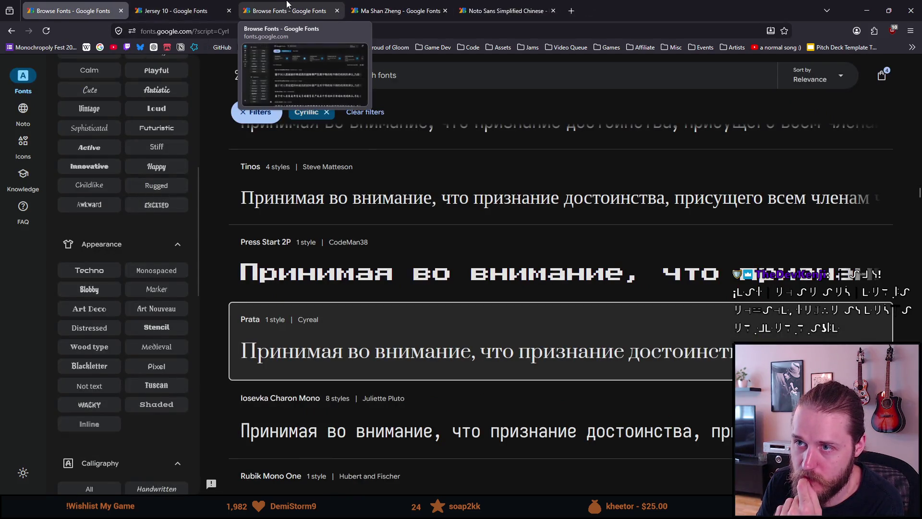
pyautogui.click(339, 15)
pyautogui.click(338, 14)
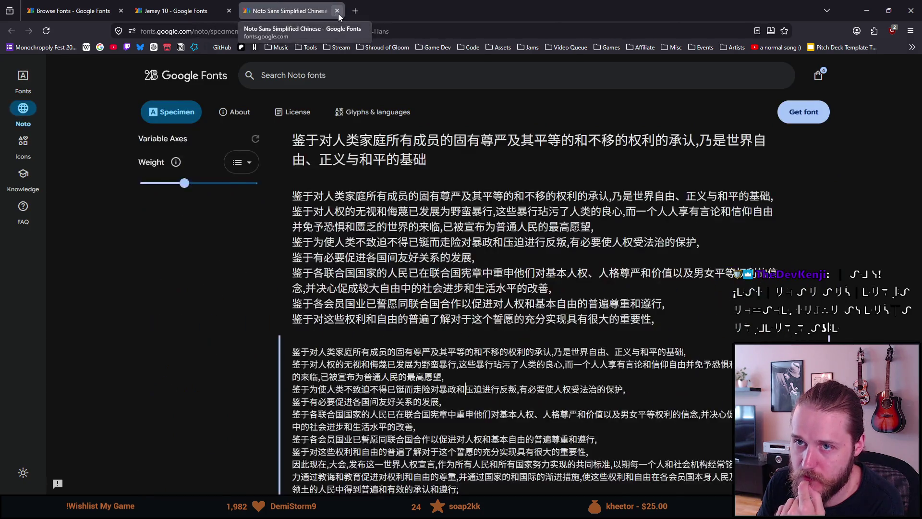
pyautogui.click(338, 14)
pyautogui.click(115, 10)
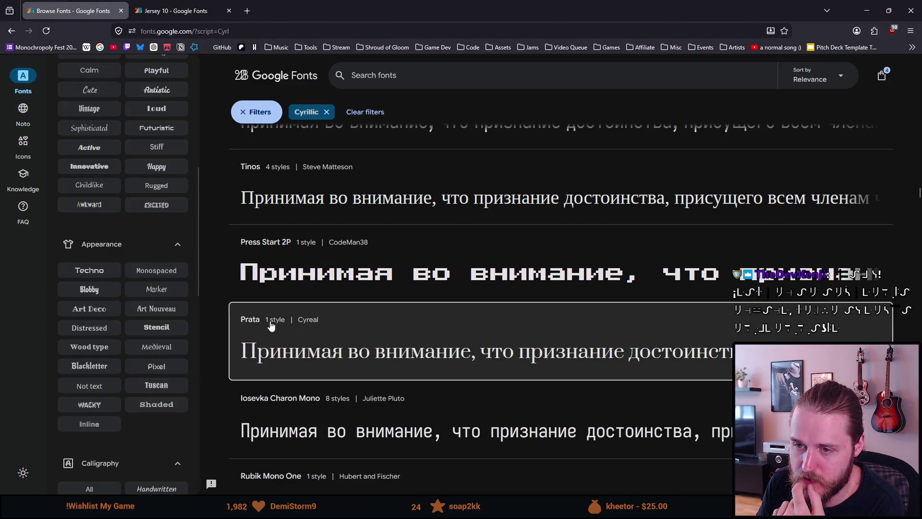
pyautogui.scroll(-3, 256, 325)
pyautogui.scroll(-4, 256, 324)
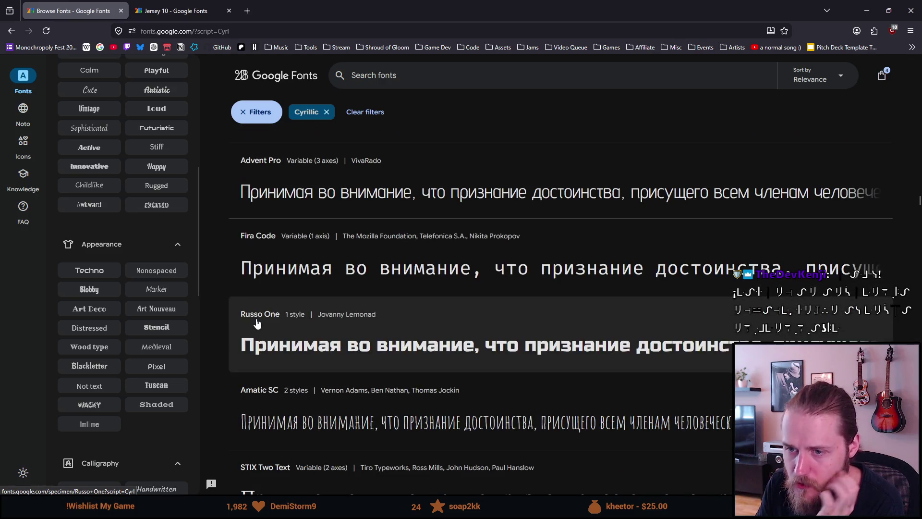
pyautogui.scroll(-2, 257, 324)
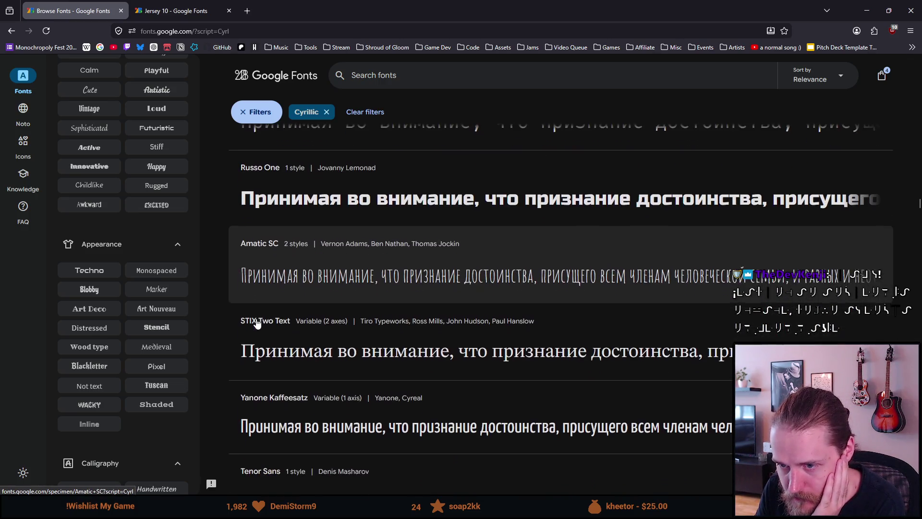
pyautogui.scroll(-3, 257, 324)
pyautogui.scroll(-2, 257, 324)
pyautogui.scroll(-2, 257, 324)
pyautogui.scroll(-1, 256, 324)
pyautogui.scroll(-1, 257, 324)
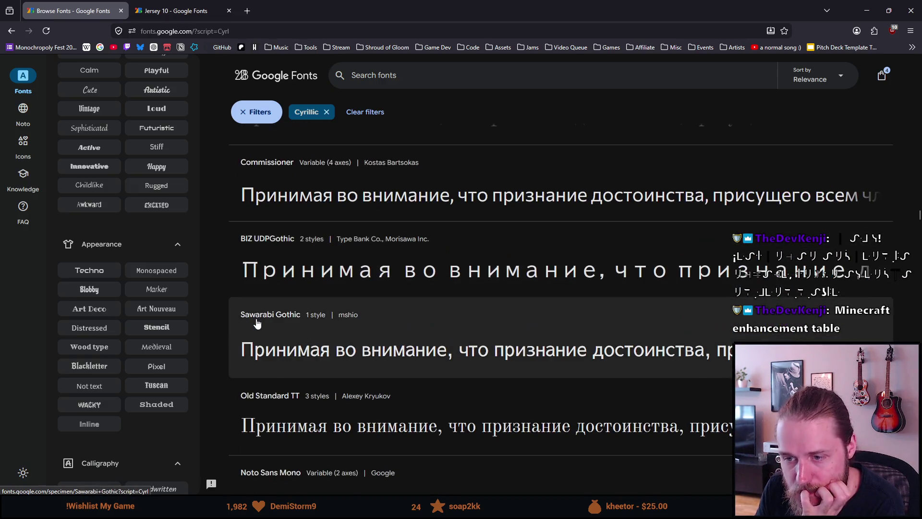
pyautogui.scroll(-1, 257, 324)
pyautogui.scroll(-1, 257, 324)
pyautogui.scroll(-2, 256, 324)
pyautogui.scroll(-1, 257, 324)
pyautogui.scroll(-1, 256, 324)
pyautogui.scroll(-2, 257, 325)
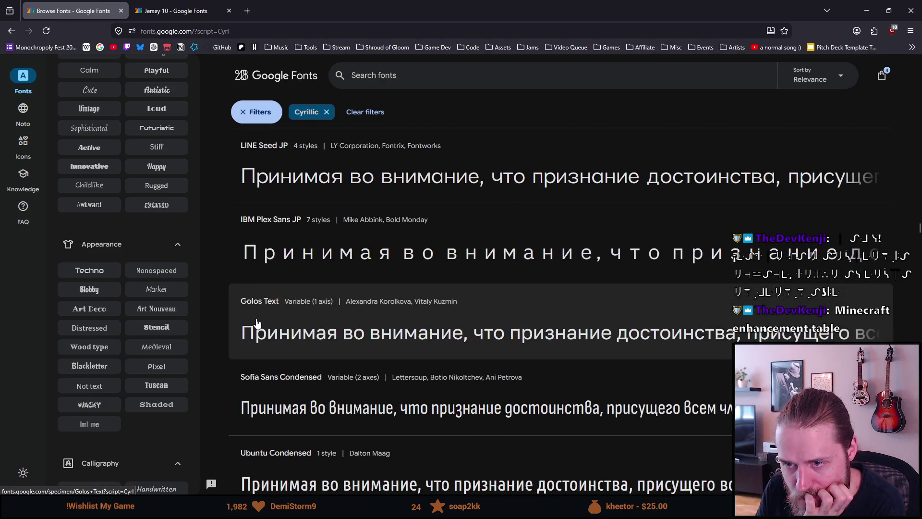
pyautogui.scroll(-1, 256, 324)
pyautogui.scroll(-2, 257, 325)
pyautogui.scroll(-1, 256, 324)
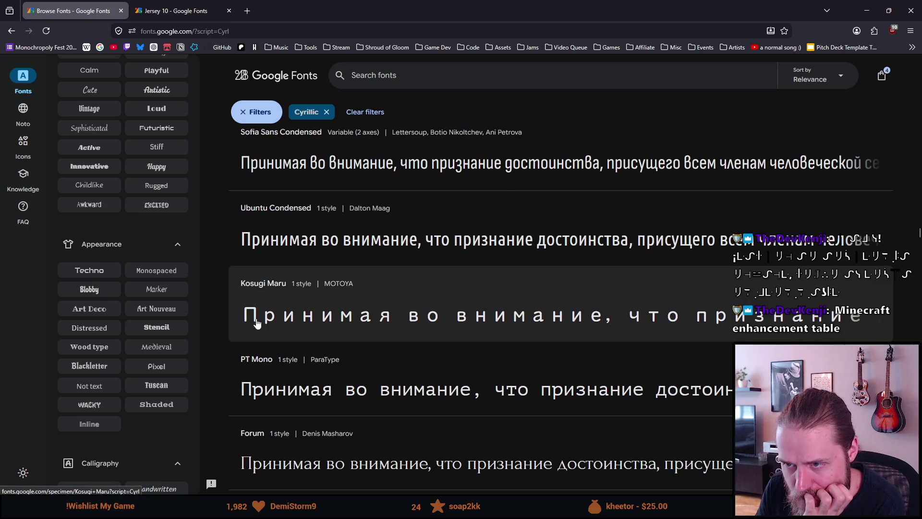
pyautogui.scroll(-1, 257, 324)
pyautogui.scroll(-1, 256, 324)
pyautogui.scroll(-1, 257, 325)
pyautogui.scroll(-2, 257, 324)
pyautogui.scroll(-1, 256, 325)
pyautogui.scroll(-2, 257, 324)
pyautogui.scroll(-1, 252, 326)
pyautogui.scroll(-1, 253, 326)
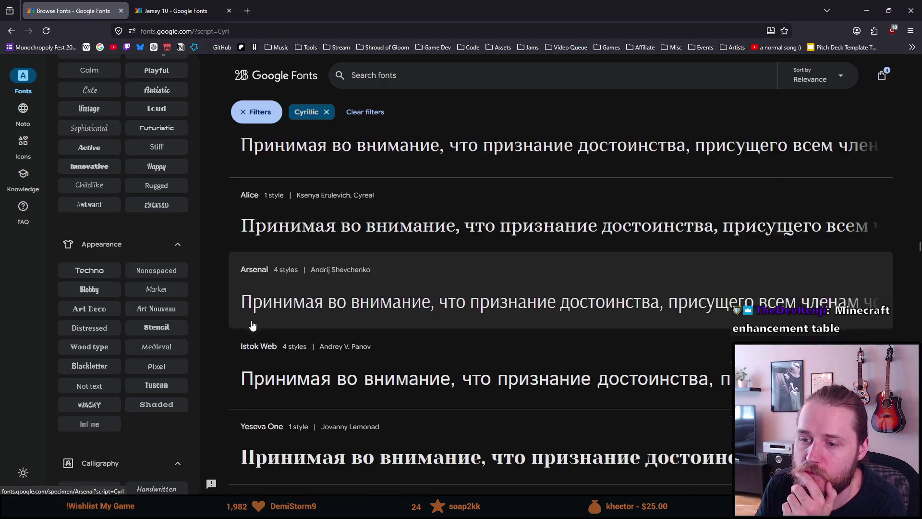
pyautogui.scroll(-1, 252, 325)
pyautogui.scroll(-1, 252, 326)
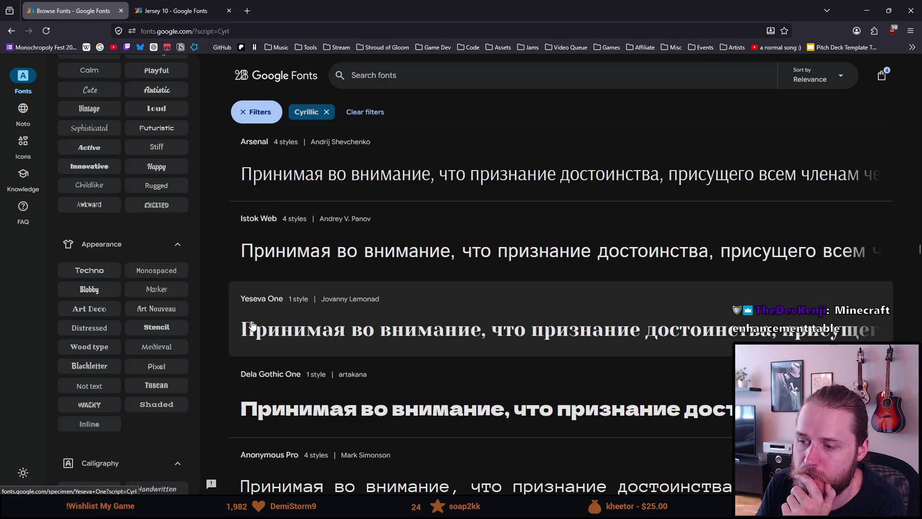
pyautogui.scroll(-1, 252, 325)
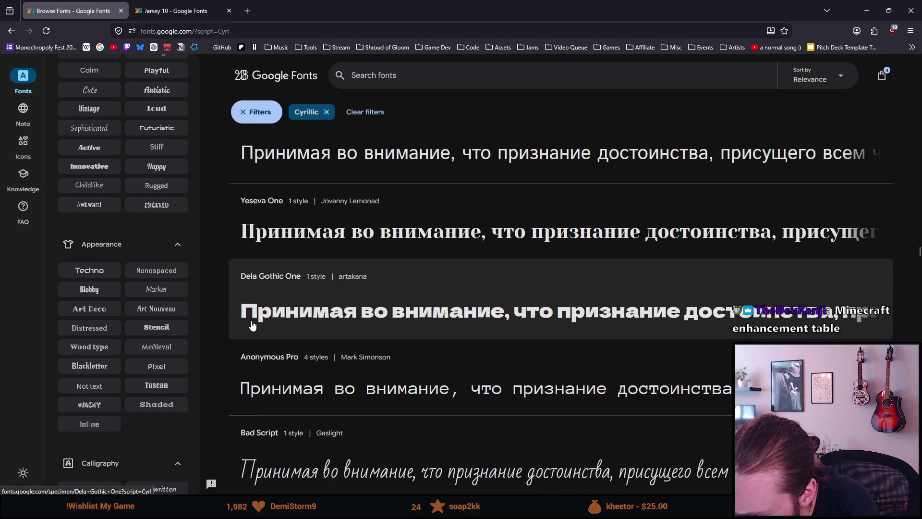
pyautogui.scroll(-2, 252, 326)
pyautogui.scroll(-2, 252, 326)
pyautogui.scroll(-1, 252, 326)
pyautogui.scroll(-1, 253, 325)
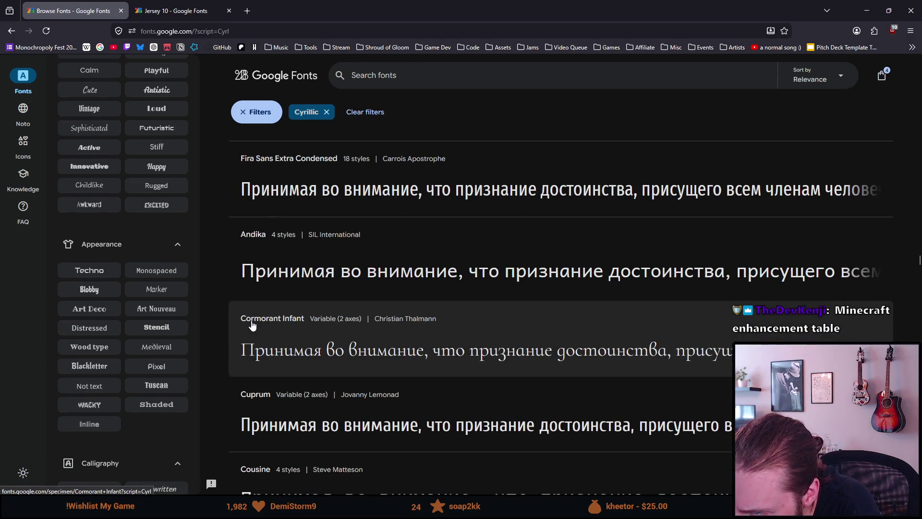
pyautogui.scroll(-1, 252, 326)
pyautogui.scroll(-1, 253, 325)
pyautogui.scroll(-1, 252, 326)
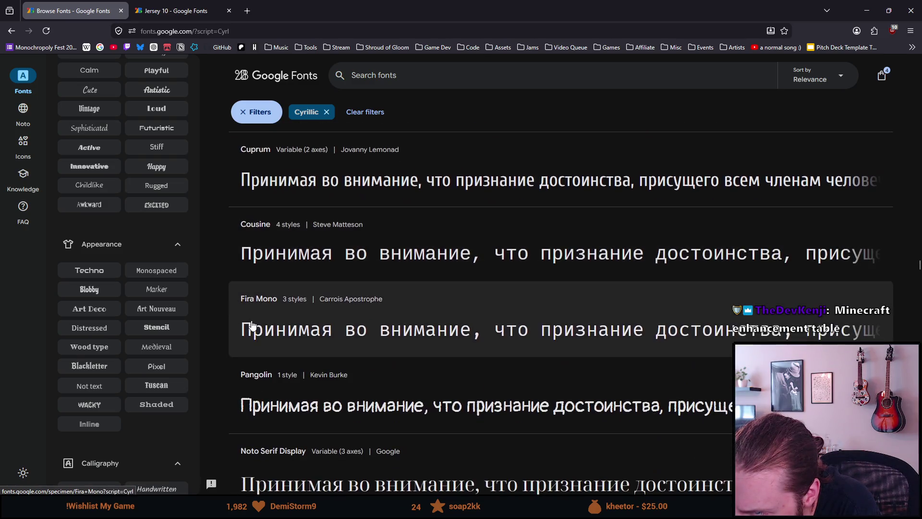
pyautogui.scroll(-1, 252, 326)
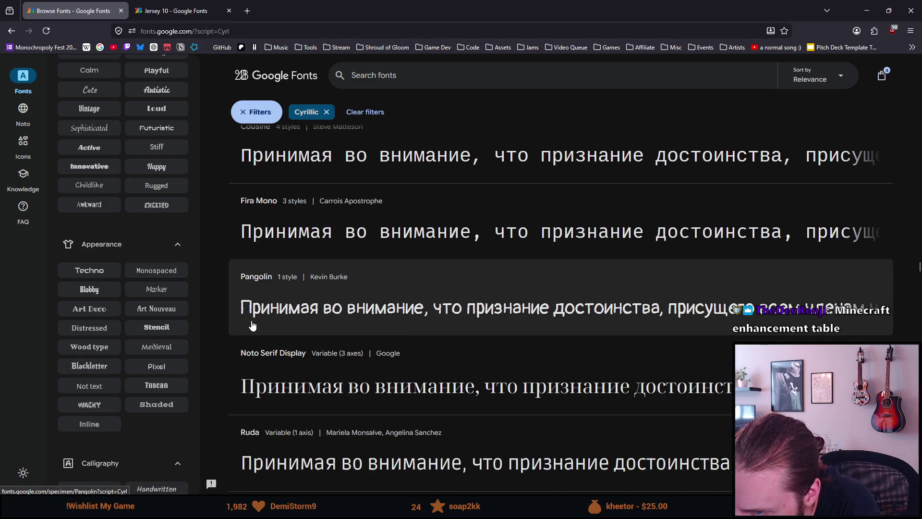
pyautogui.scroll(-1, 252, 326)
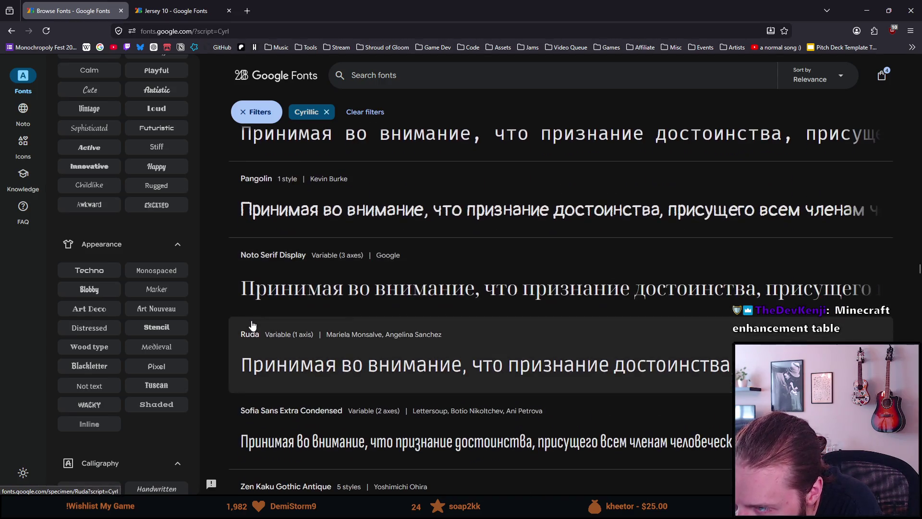
pyautogui.scroll(-1, 252, 326)
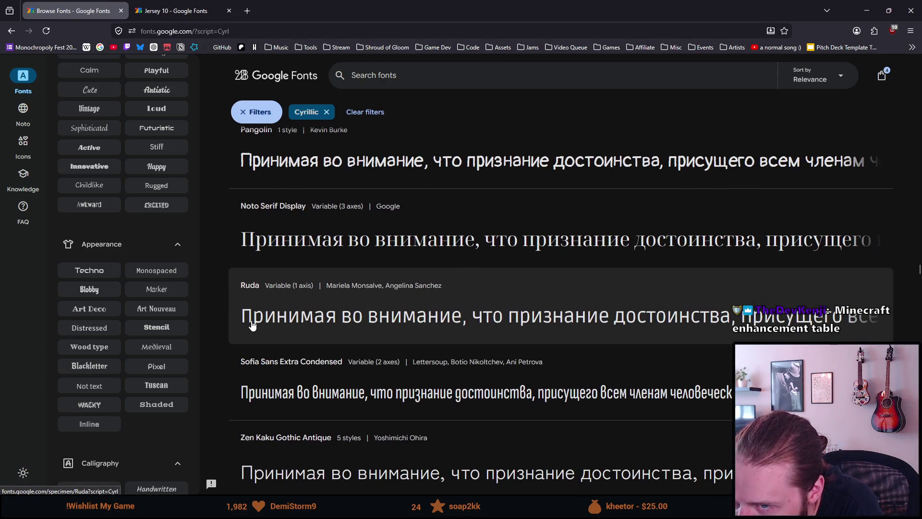
pyautogui.middleClick(298, 167)
pyautogui.hotkey('ctrl', 'Tab')
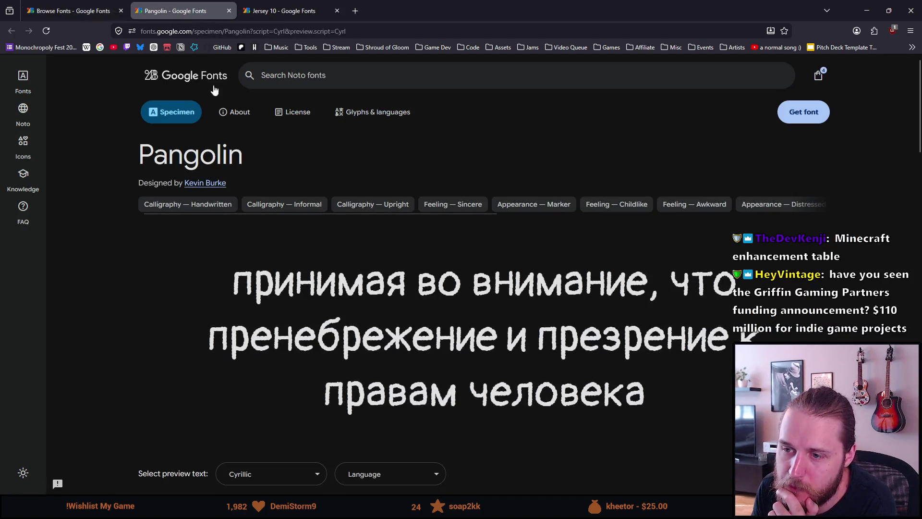
pyautogui.click(228, 10)
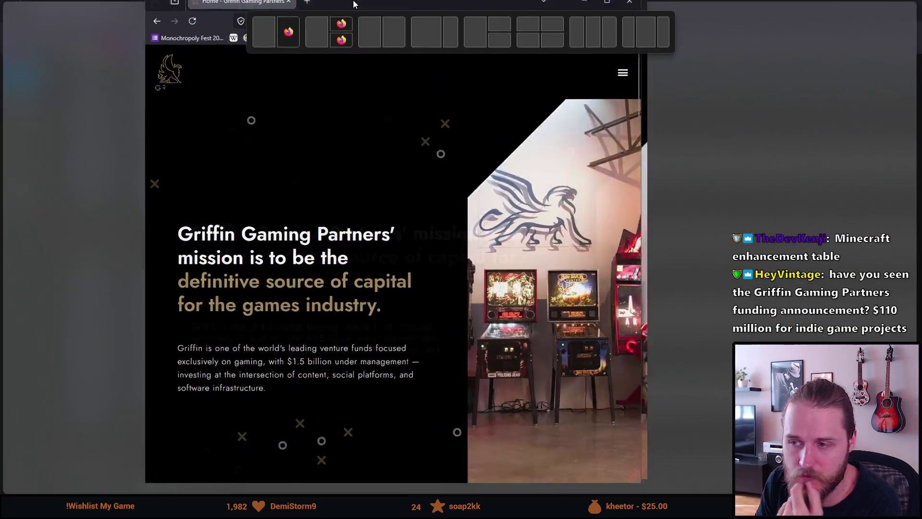
pyautogui.moveTo(207, 111); pyautogui.dragTo(288, 7)
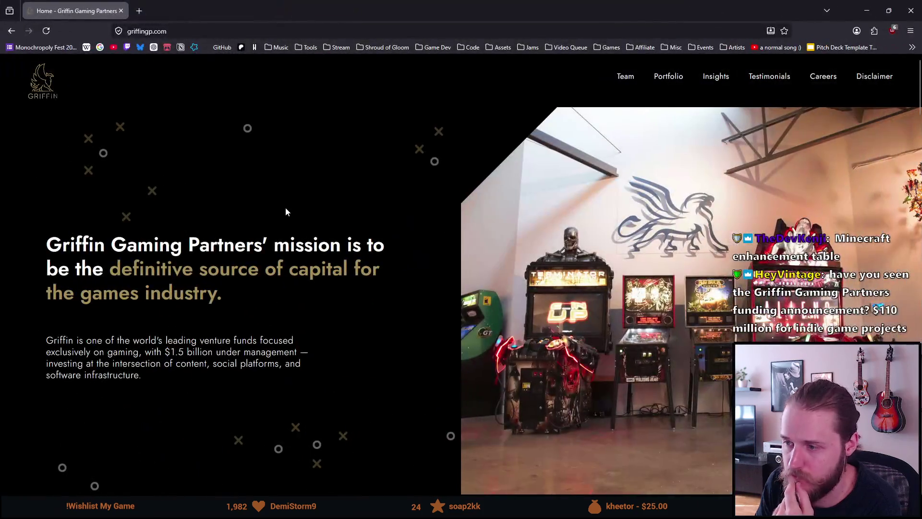
pyautogui.scroll(-2, 285, 211)
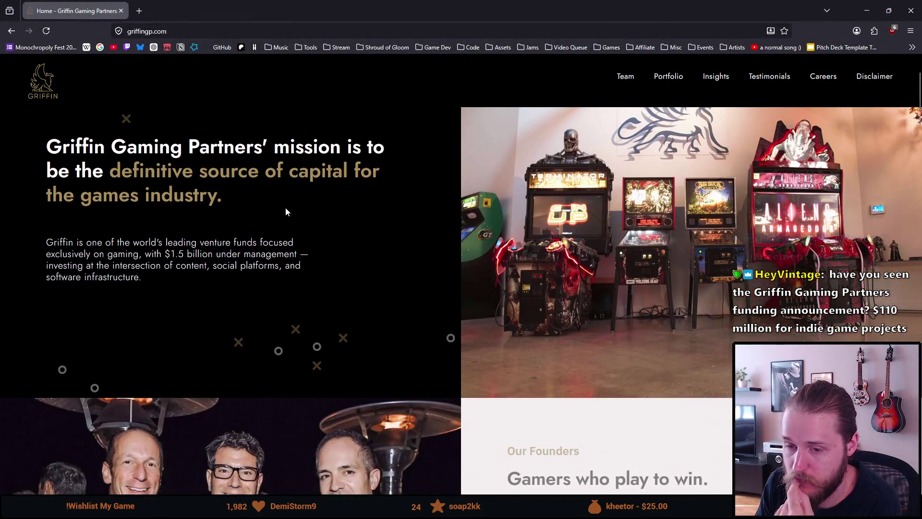
pyautogui.scroll(-2, 284, 211)
pyautogui.scroll(-2, 282, 211)
pyautogui.scroll(-1, 282, 211)
pyautogui.scroll(-3, 282, 211)
pyautogui.scroll(-3, 280, 209)
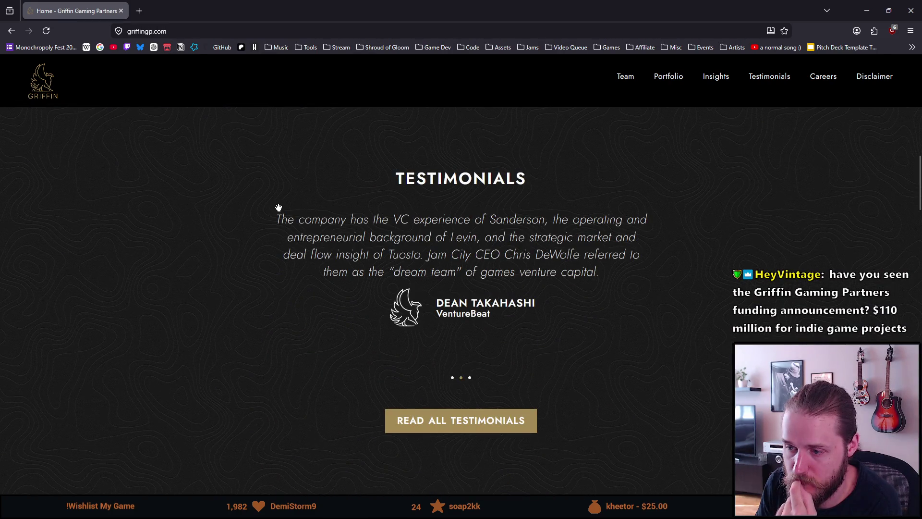
pyautogui.scroll(-3, 279, 208)
pyautogui.scroll(-3, 277, 205)
pyautogui.scroll(-2, 272, 205)
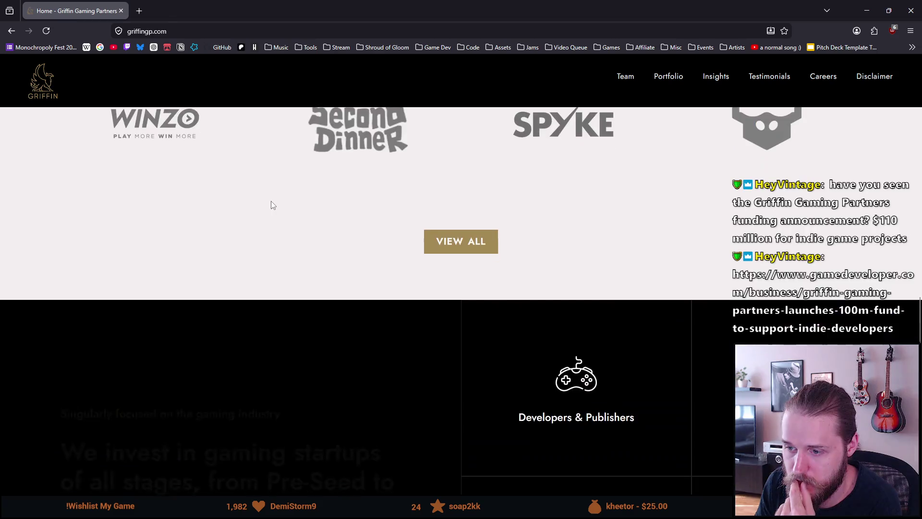
pyautogui.scroll(-3, 271, 206)
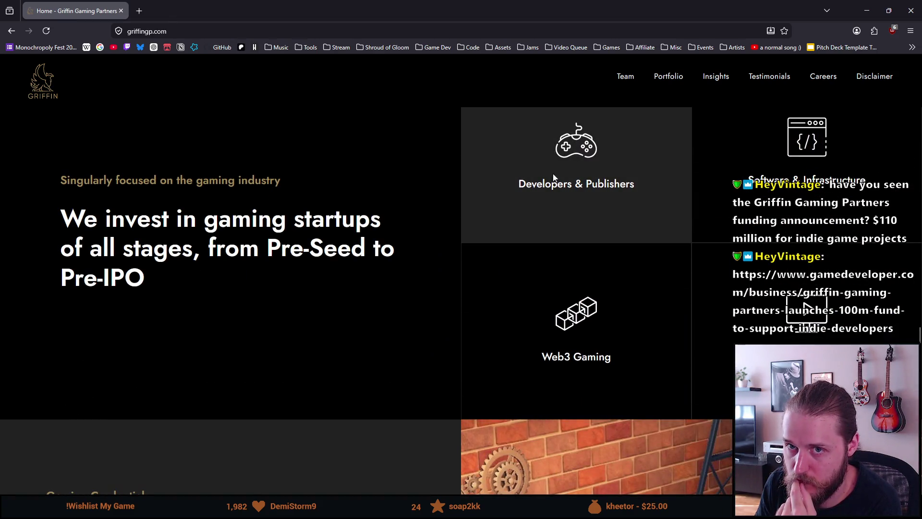
pyautogui.scroll(-3, 336, 355)
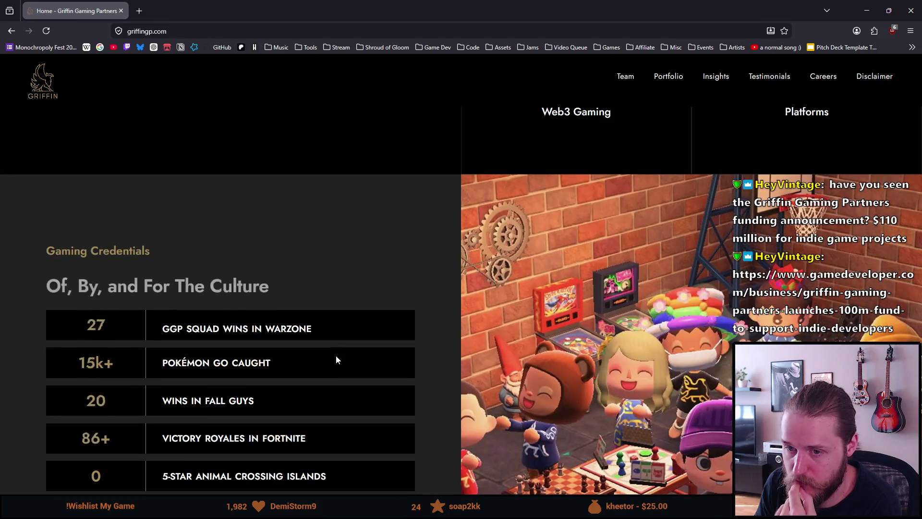
pyautogui.scroll(-2, 334, 355)
pyautogui.scroll(-5, 333, 359)
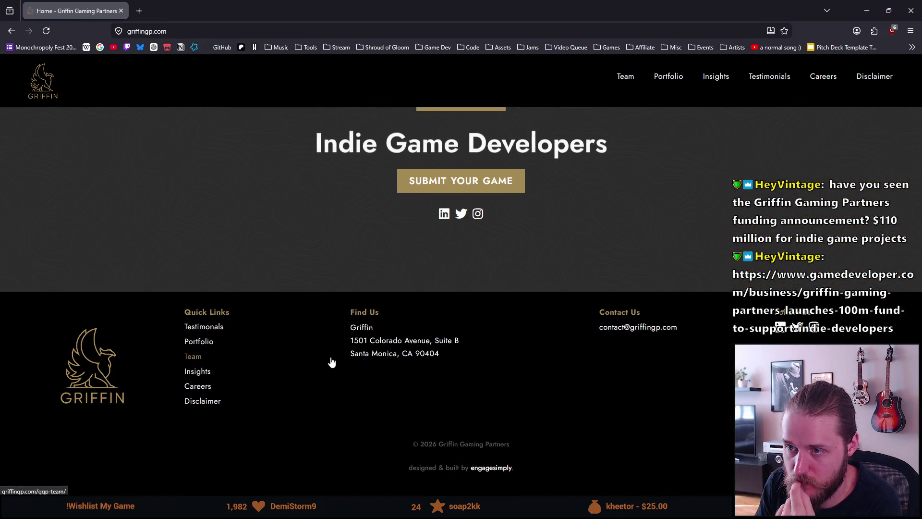
pyautogui.scroll(2, 328, 360)
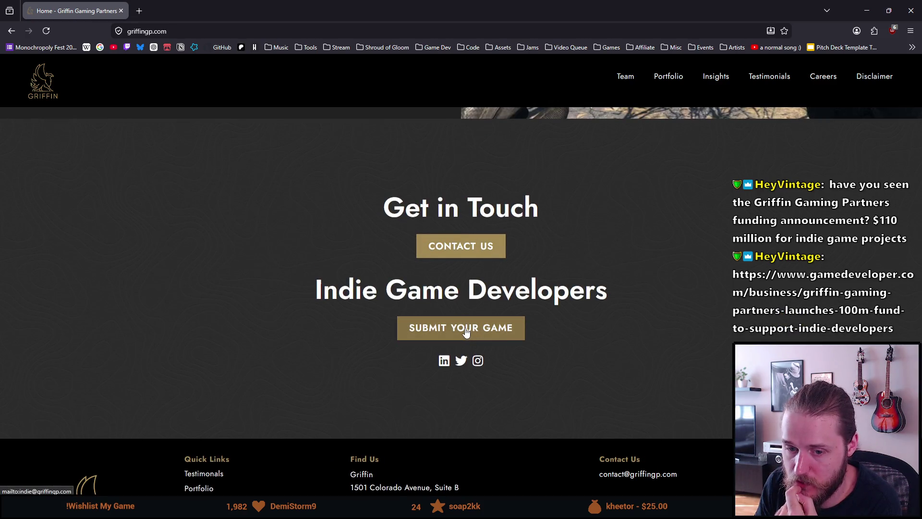
pyautogui.scroll(-2, 321, 364)
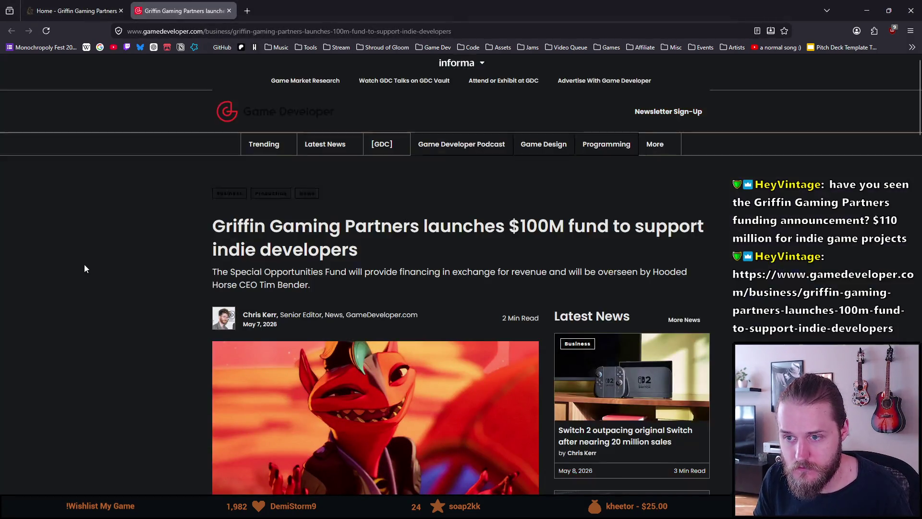
pyautogui.scroll(-2, 84, 265)
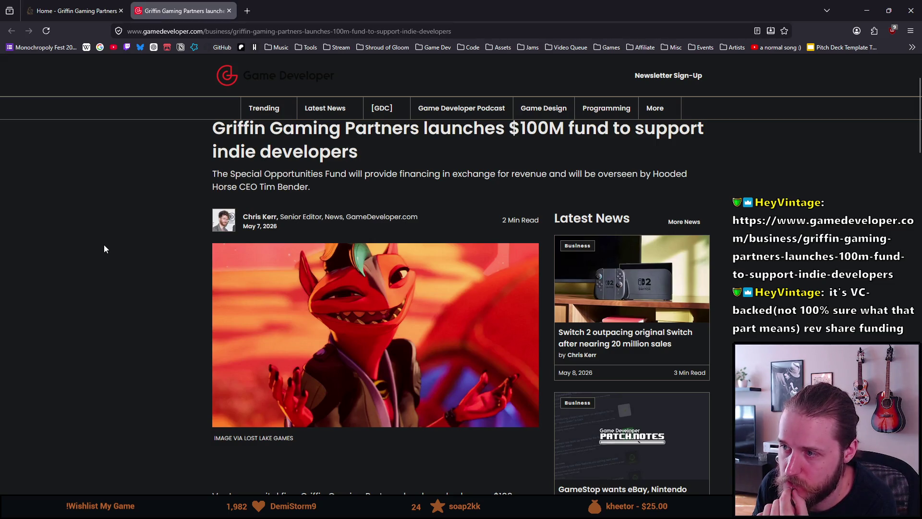
pyautogui.scroll(-1, 103, 248)
pyautogui.scroll(-1, 104, 249)
pyautogui.scroll(-2, 103, 248)
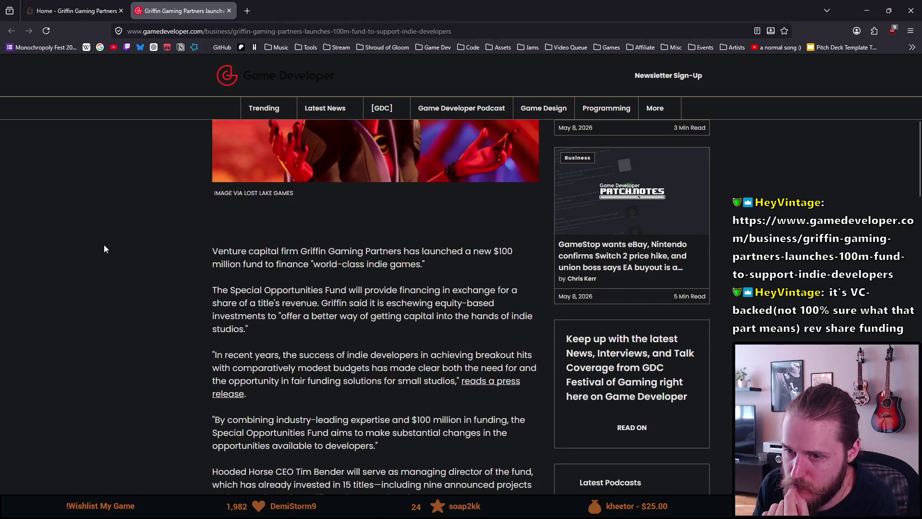
pyautogui.scroll(-1, 103, 248)
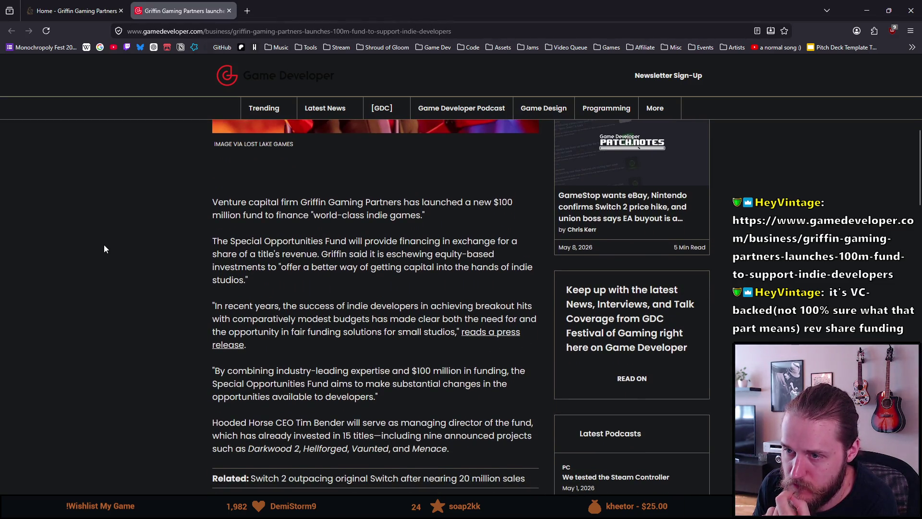
pyautogui.scroll(-1, 104, 249)
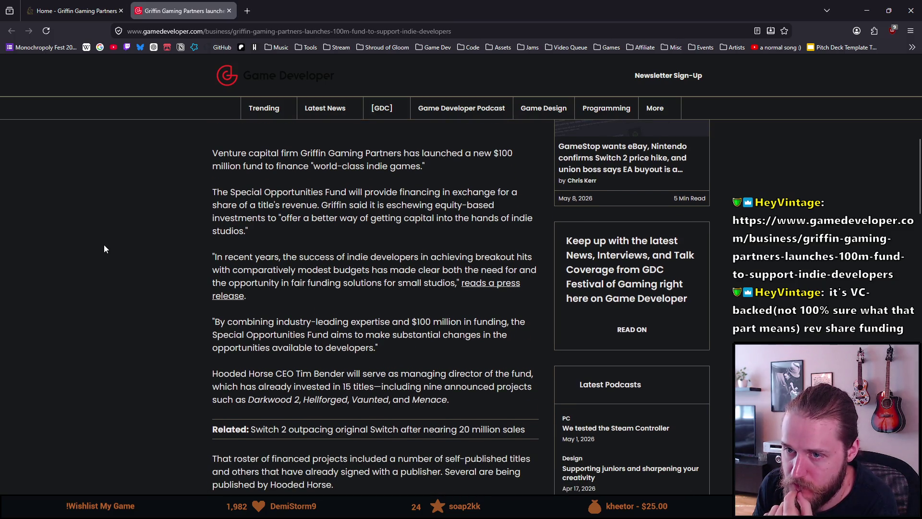
pyautogui.scroll(-1, 104, 249)
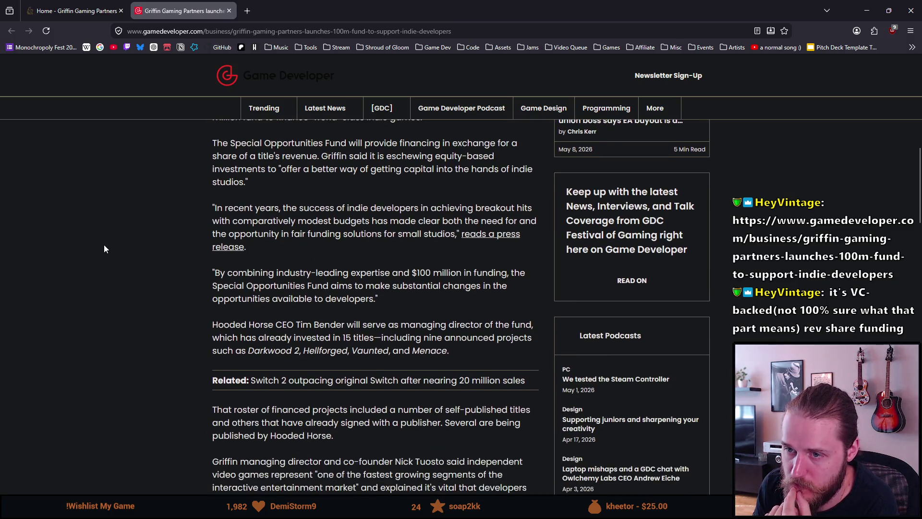
pyautogui.scroll(-1, 104, 248)
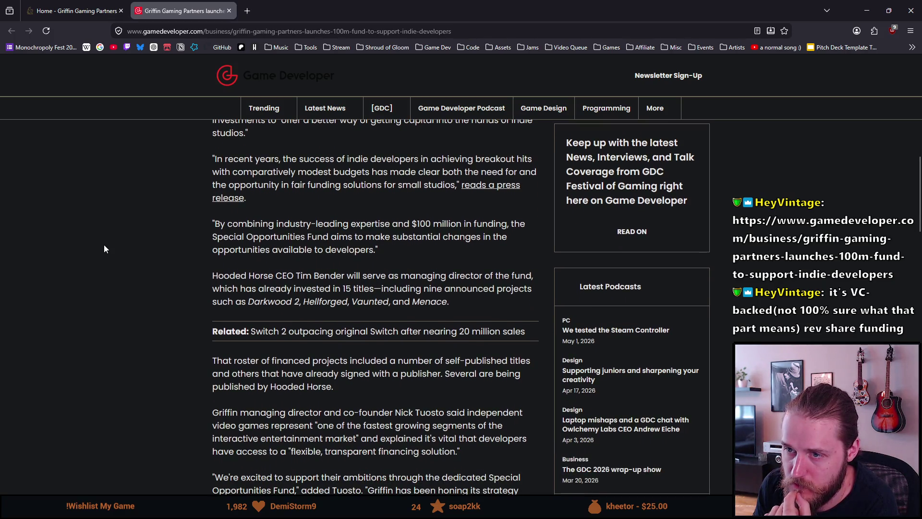
pyautogui.scroll(-1, 104, 248)
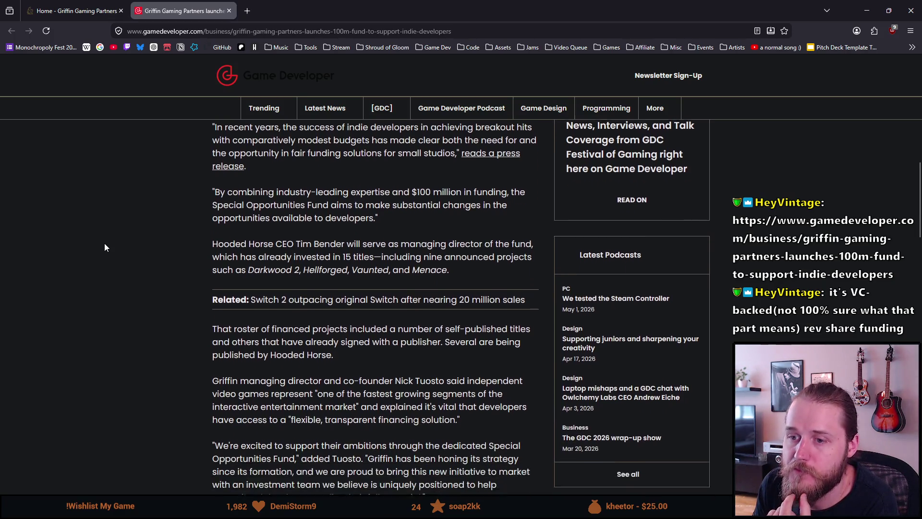
pyautogui.scroll(-1, 104, 247)
pyautogui.scroll(-1, 105, 248)
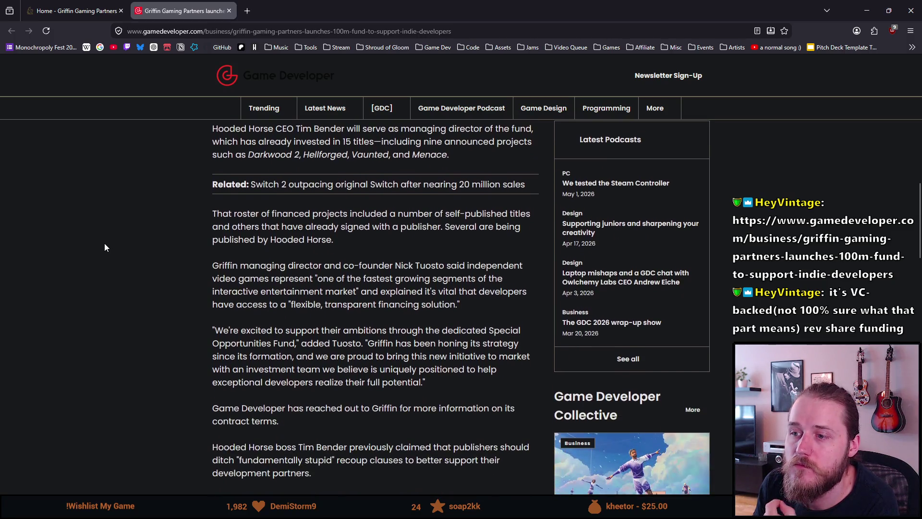
pyautogui.scroll(-1, 104, 248)
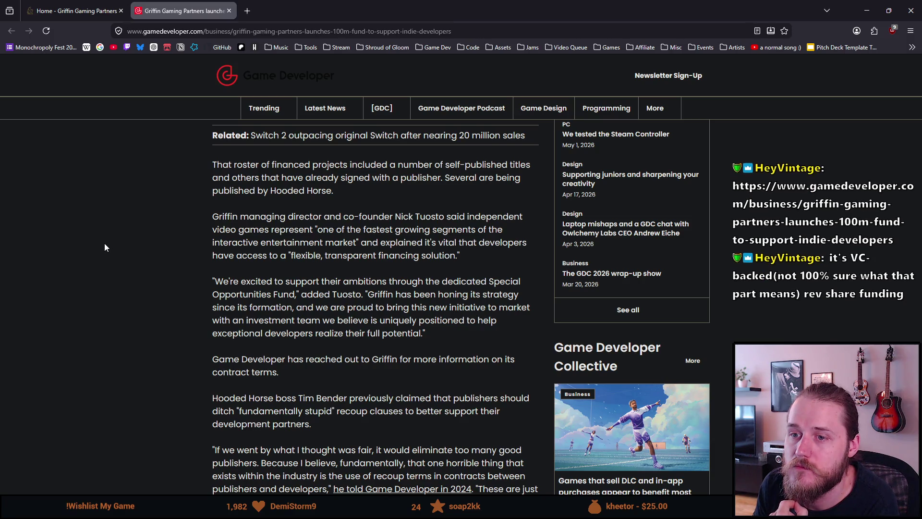
pyautogui.scroll(-1, 104, 246)
pyautogui.scroll(-1, 104, 247)
pyautogui.scroll(-1, 105, 247)
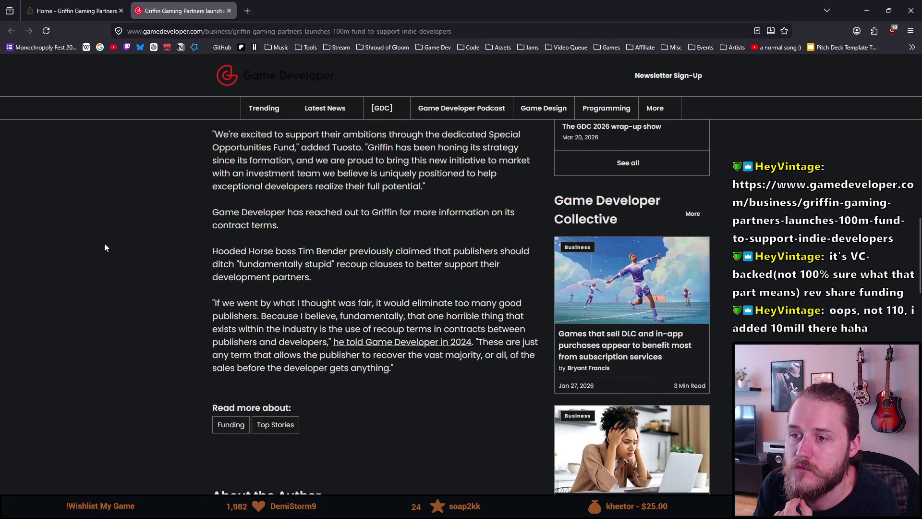
pyautogui.scroll(-1, 105, 247)
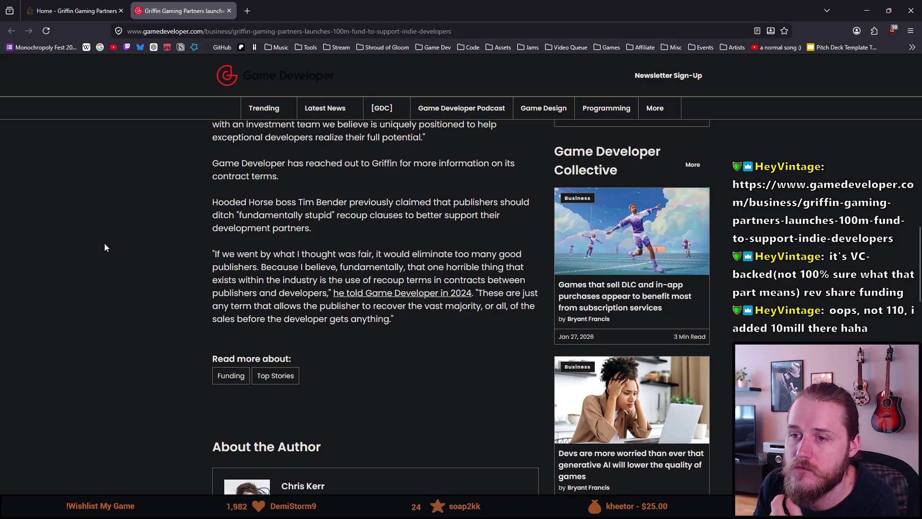
pyautogui.scroll(-1, 105, 247)
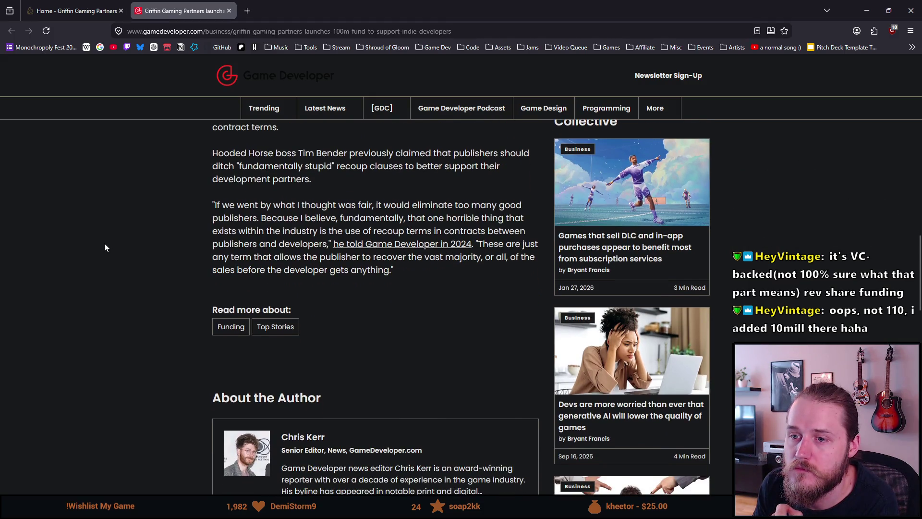
pyautogui.scroll(-1, 104, 246)
pyautogui.scroll(-1, 104, 247)
pyautogui.scroll(-5, 105, 247)
pyautogui.scroll(10, 105, 247)
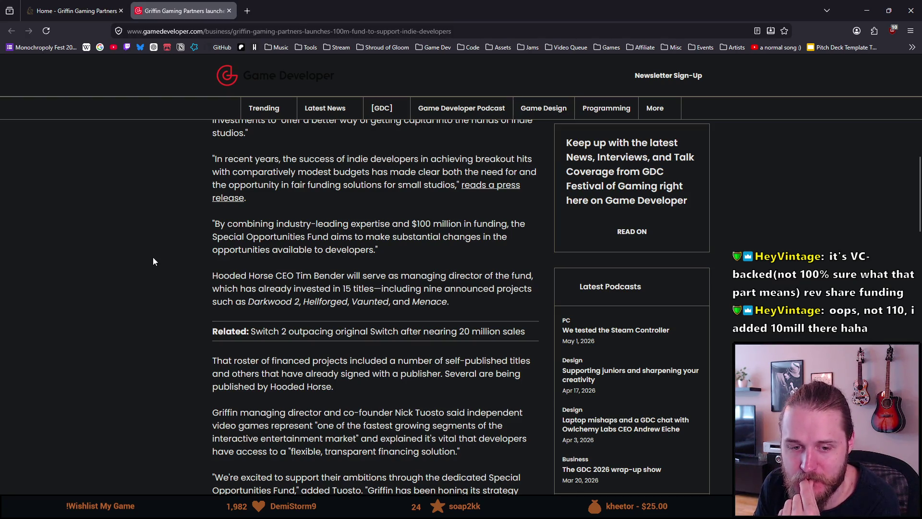
pyautogui.scroll(1, 152, 260)
pyautogui.scroll(1, 152, 261)
pyautogui.scroll(2, 150, 260)
pyautogui.scroll(3, 145, 256)
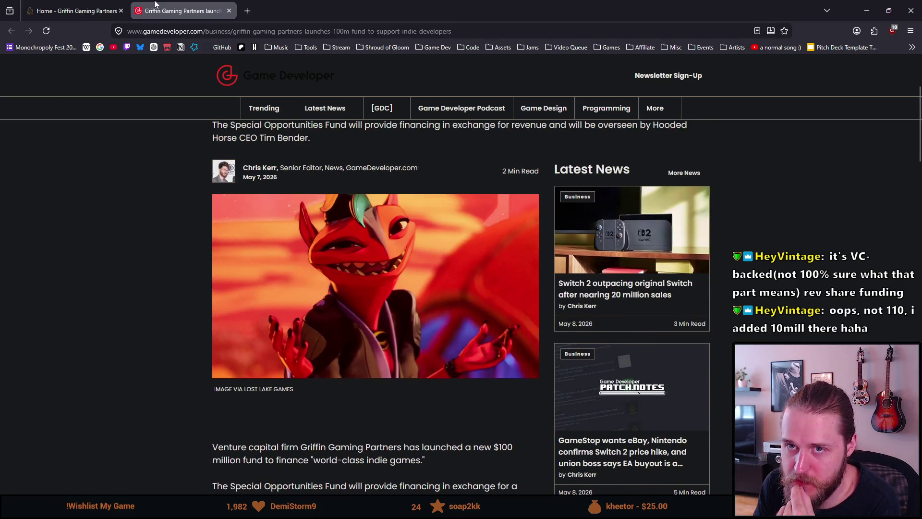
# Step: Close the Griffin home page, leaving only the indie-fund article open
pyautogui.click(87, 10)
pyautogui.click(120, 10)
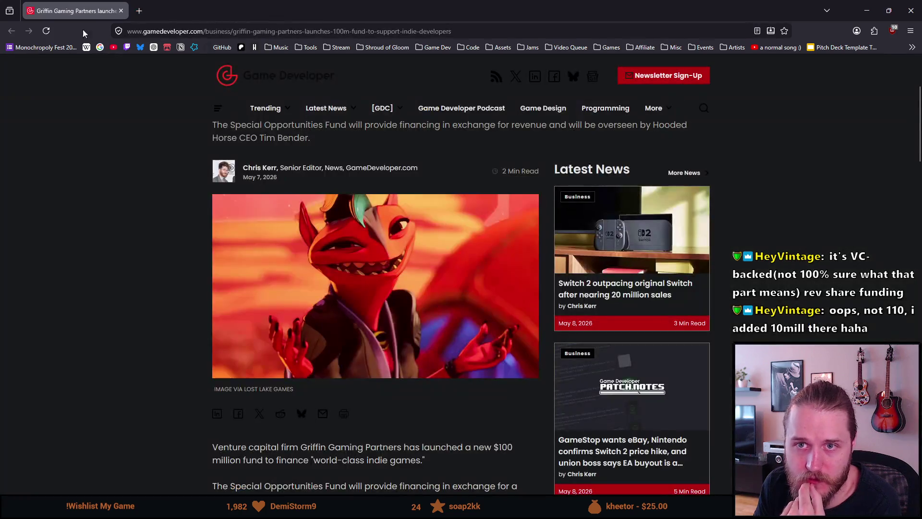
# Step: Back in Google Fonts, glance at Days One, then open Pixelify Sans from the Cyrillic list in its own tab
pyautogui.hotkey('ctrl', 'w')
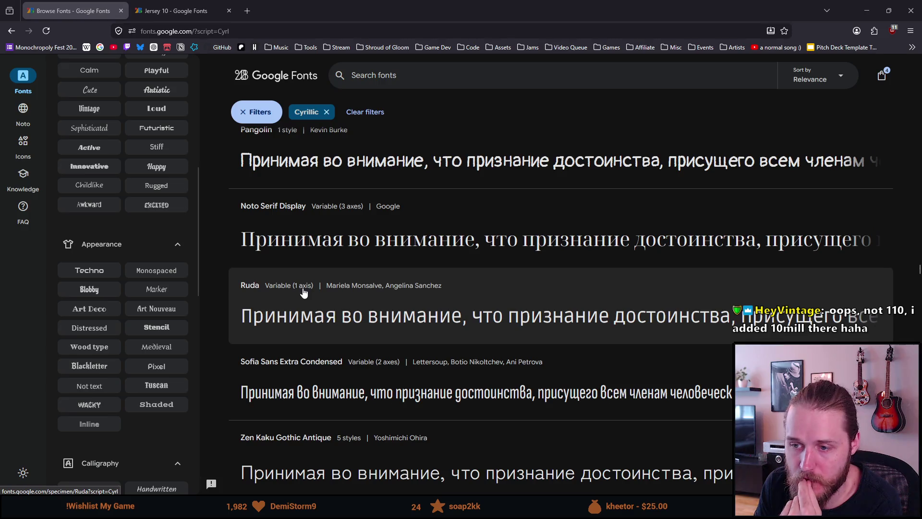
pyautogui.scroll(-2, 303, 292)
pyautogui.scroll(-1, 303, 292)
pyautogui.scroll(-4, 304, 292)
pyautogui.scroll(-4, 302, 290)
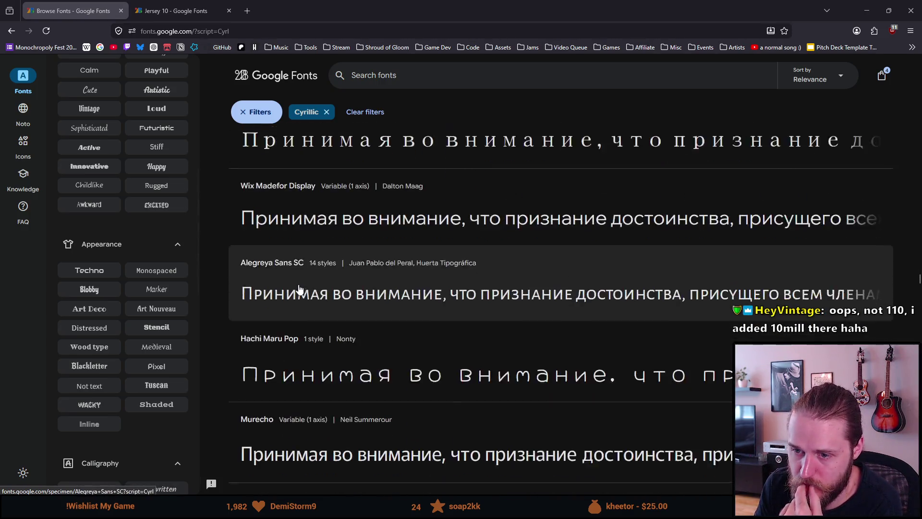
pyautogui.scroll(-3, 299, 289)
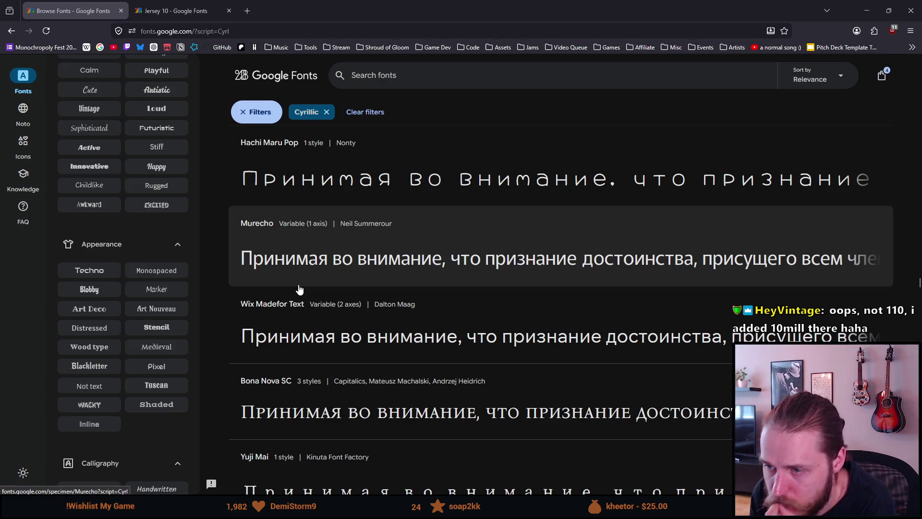
pyautogui.scroll(-1, 299, 289)
pyautogui.scroll(-1, 299, 288)
pyautogui.scroll(-2, 299, 288)
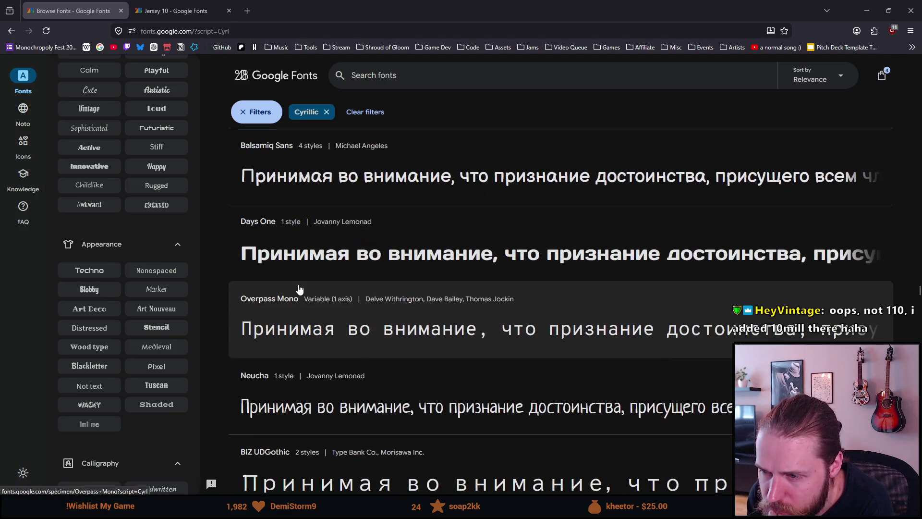
pyautogui.middleClick(296, 269)
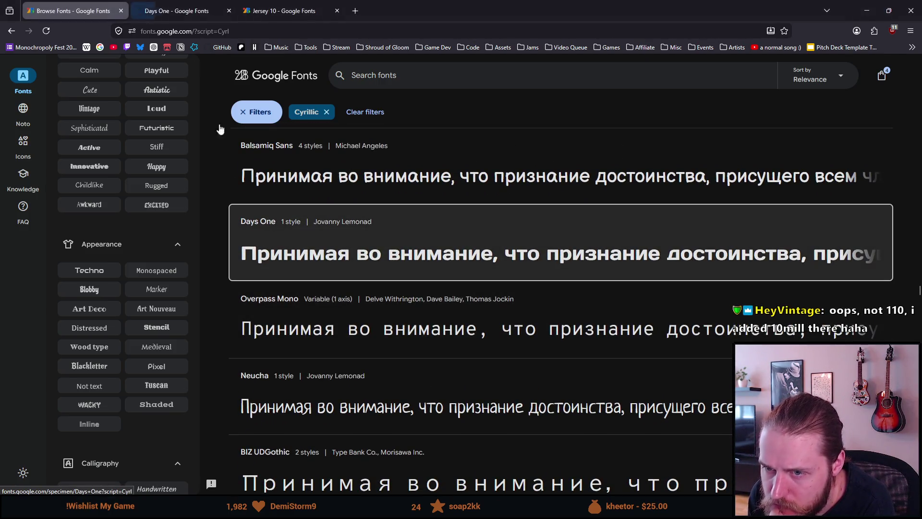
pyautogui.click(237, 12)
pyautogui.click(230, 10)
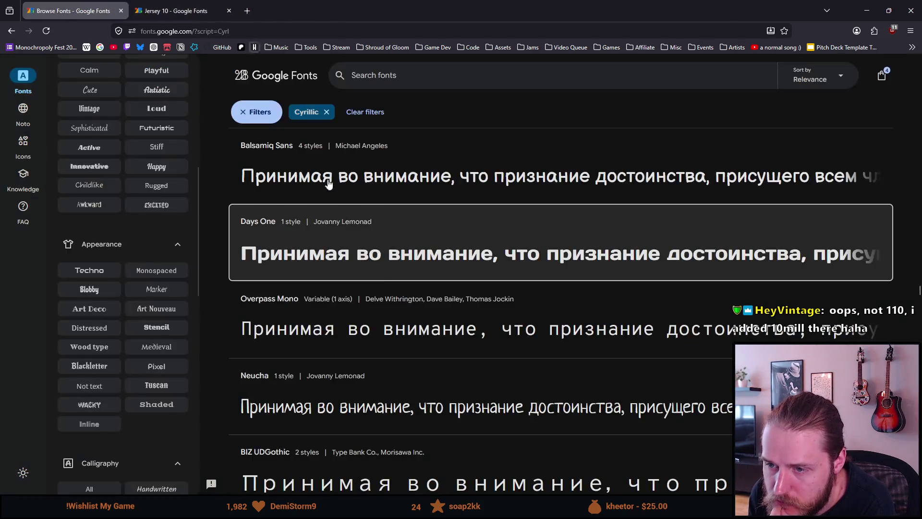
pyautogui.scroll(-1, 390, 297)
pyautogui.scroll(-2, 390, 297)
pyautogui.scroll(-3, 390, 298)
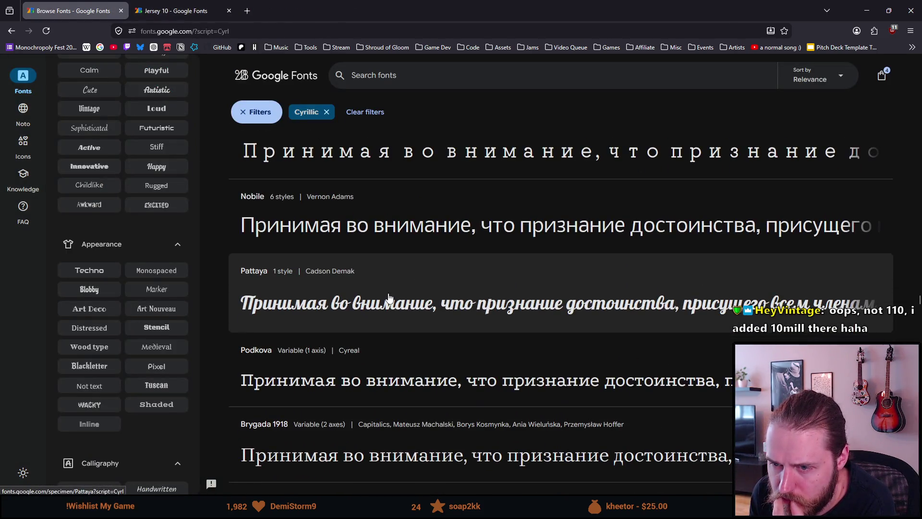
pyautogui.scroll(-3, 389, 298)
pyautogui.scroll(-2, 389, 297)
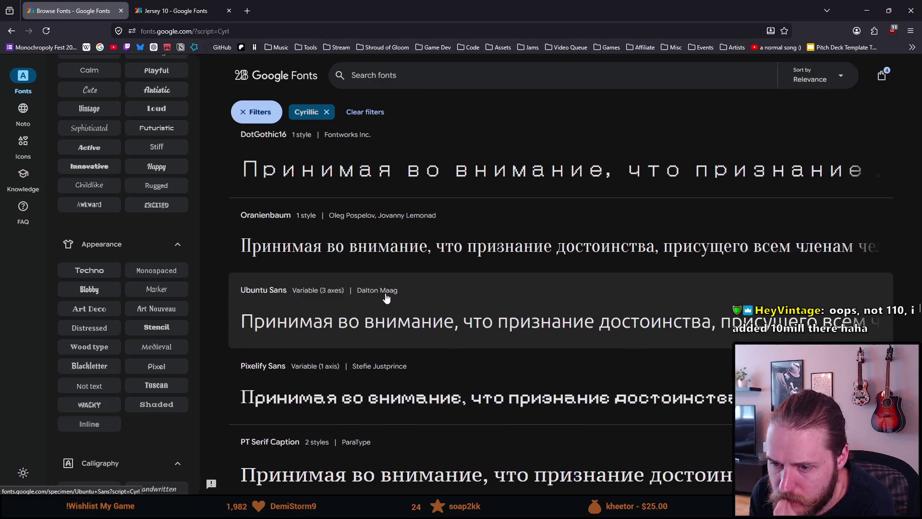
pyautogui.scroll(-3, 383, 296)
pyautogui.scroll(1, 364, 265)
pyautogui.middleClick(364, 265)
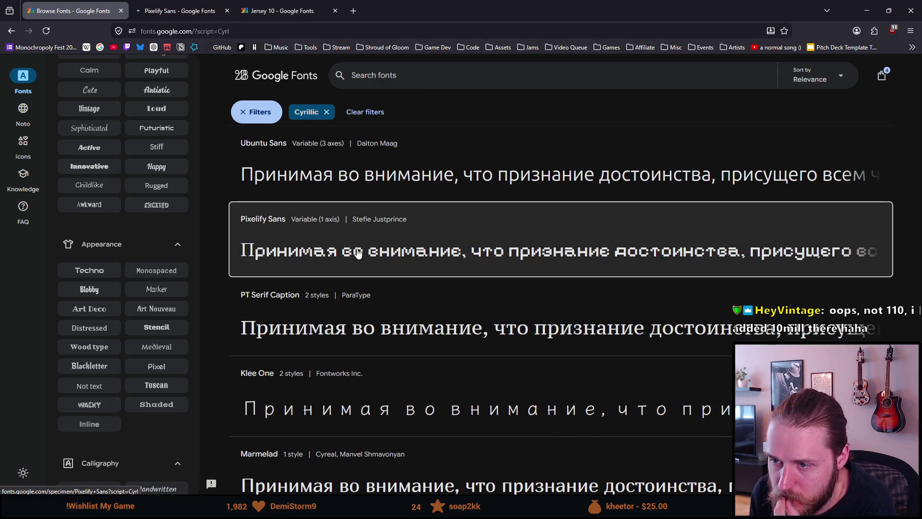
pyautogui.hotkey('ctrl', 'Tab')
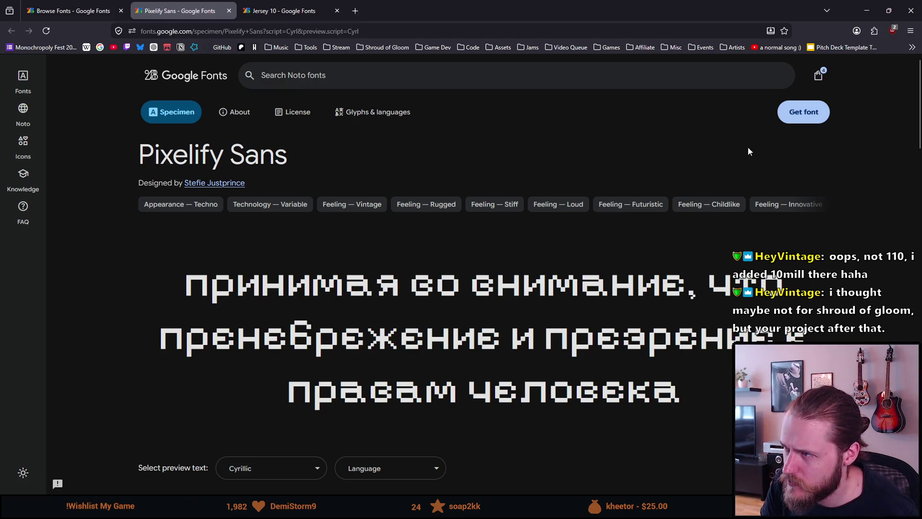
# Step: Open the bookmarked Jersey 10 and Press Start 2P pages in new tabs from the bookmarks overflow
pyautogui.click(911, 47)
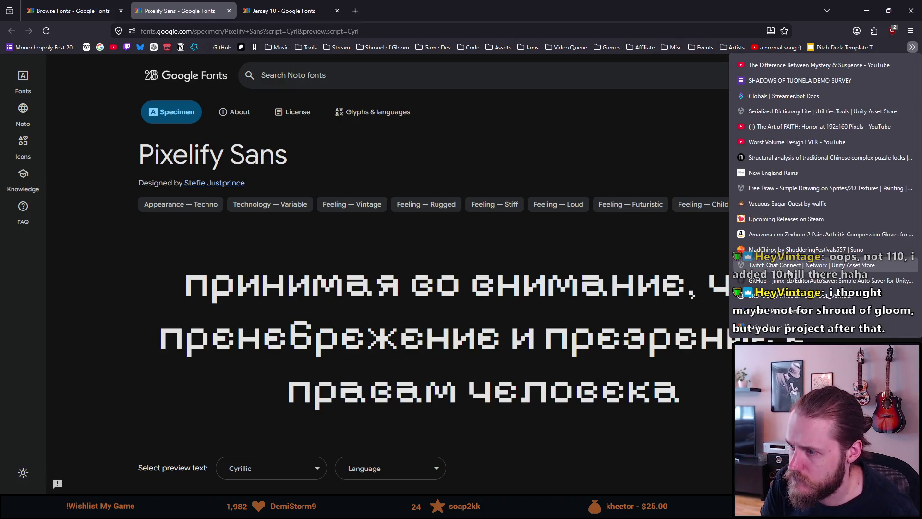
pyautogui.middleClick(784, 326)
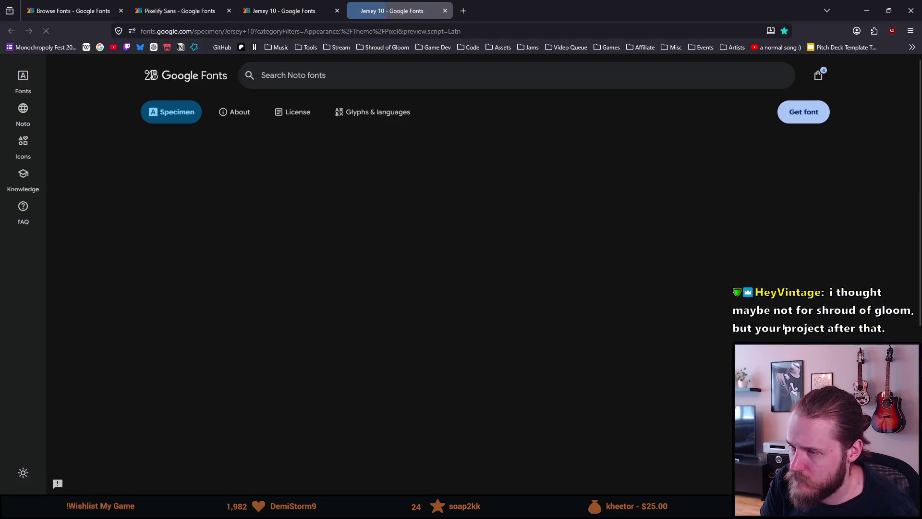
pyautogui.click(912, 48)
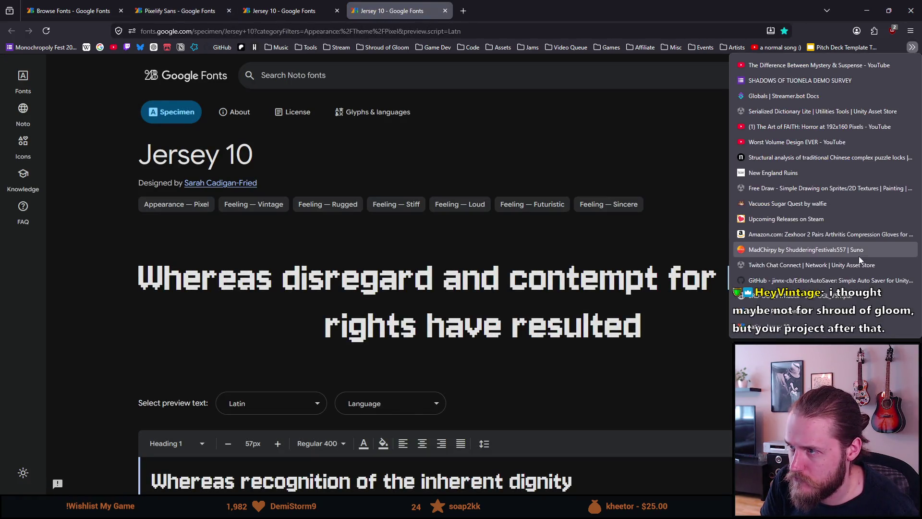
pyautogui.middleClick(814, 315)
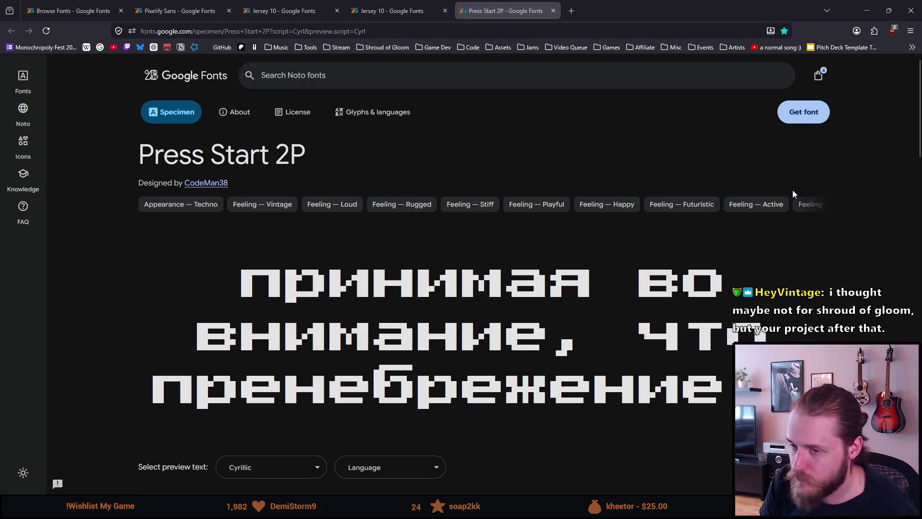
# Step: Compare Pixelify Sans against Press Start 2P, close Pixelify Sans and return to the Cyrillic results
pyautogui.click(183, 6)
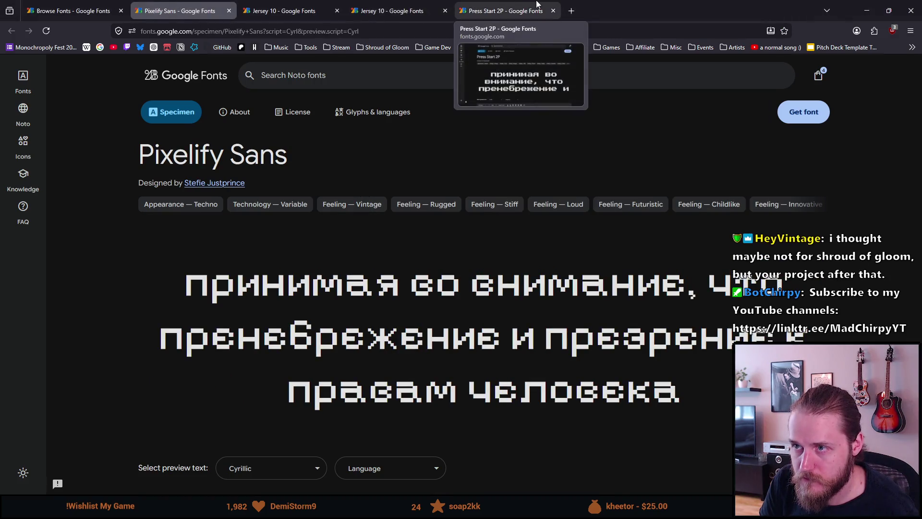
pyautogui.click(530, 5)
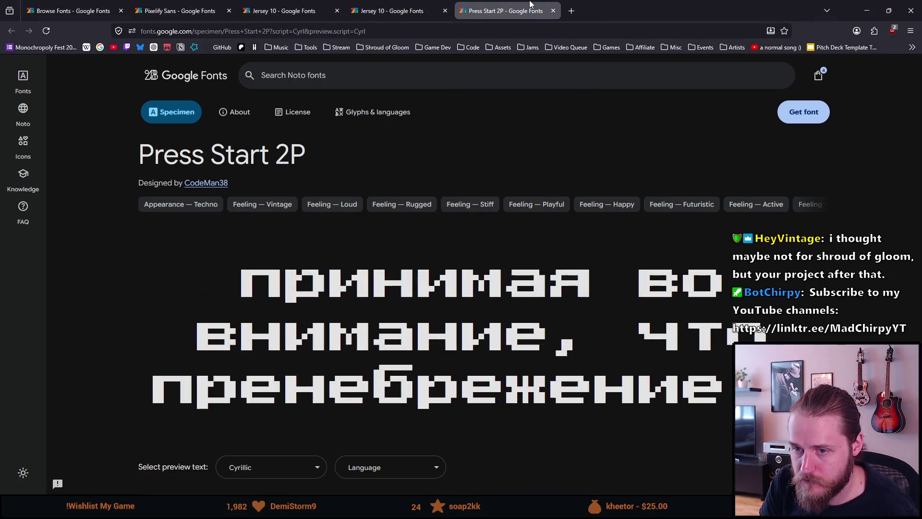
pyautogui.click(161, 6)
pyautogui.click(497, 5)
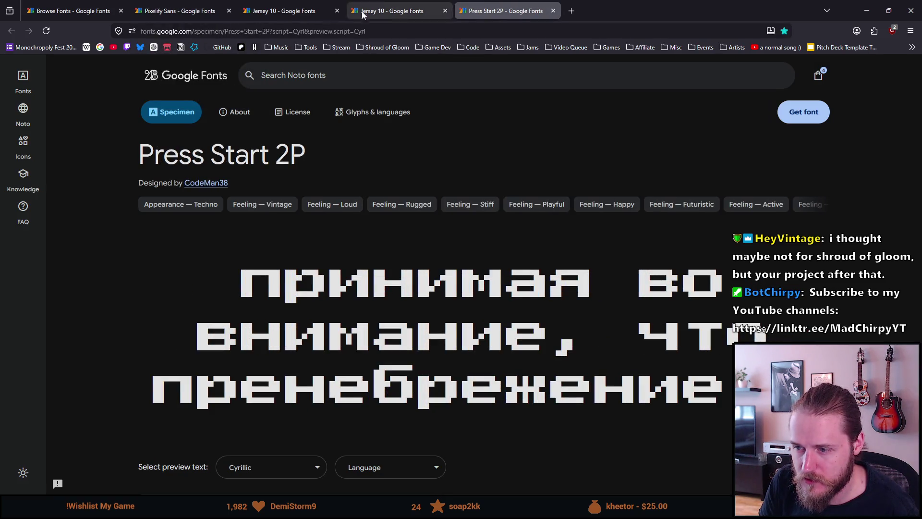
pyautogui.click(186, 6)
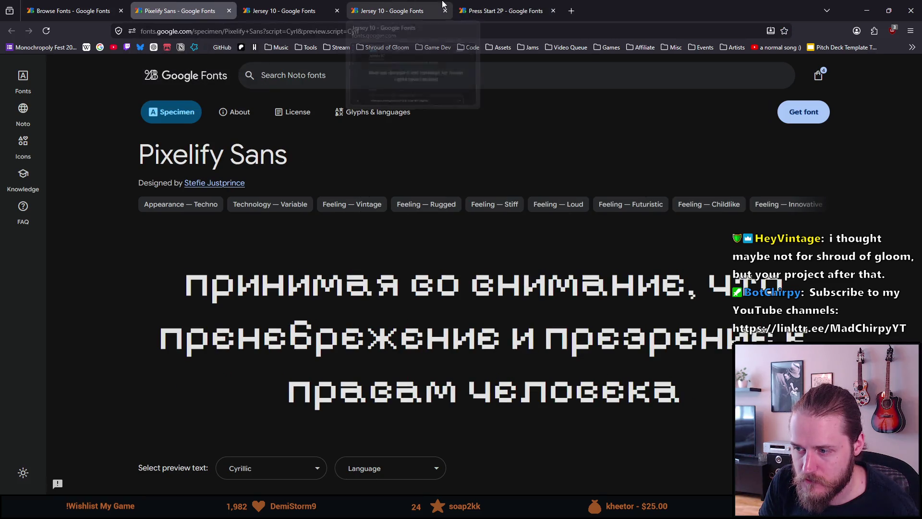
pyautogui.click(480, 4)
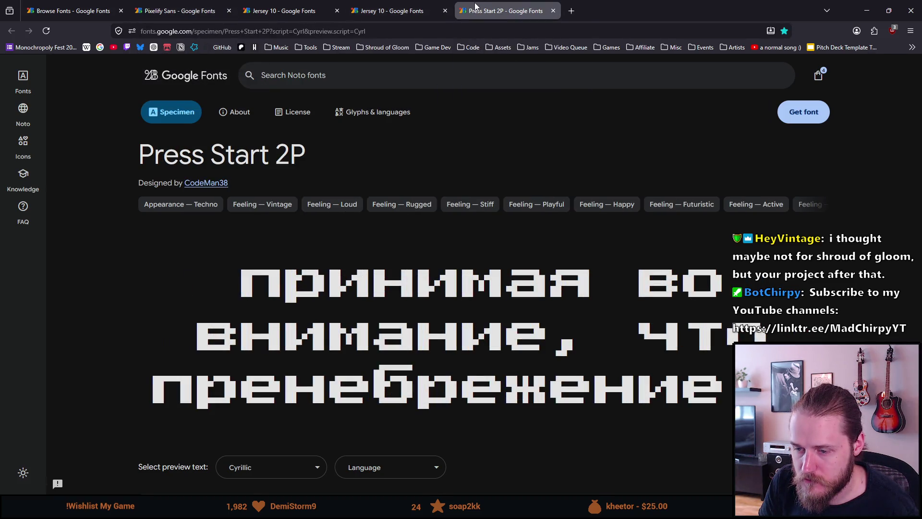
pyautogui.click(201, 5)
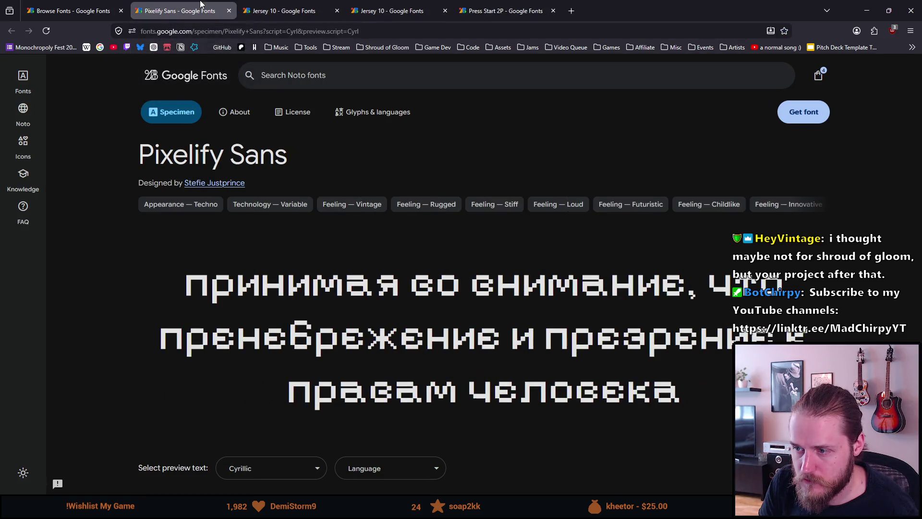
pyautogui.click(229, 10)
pyautogui.click(72, 11)
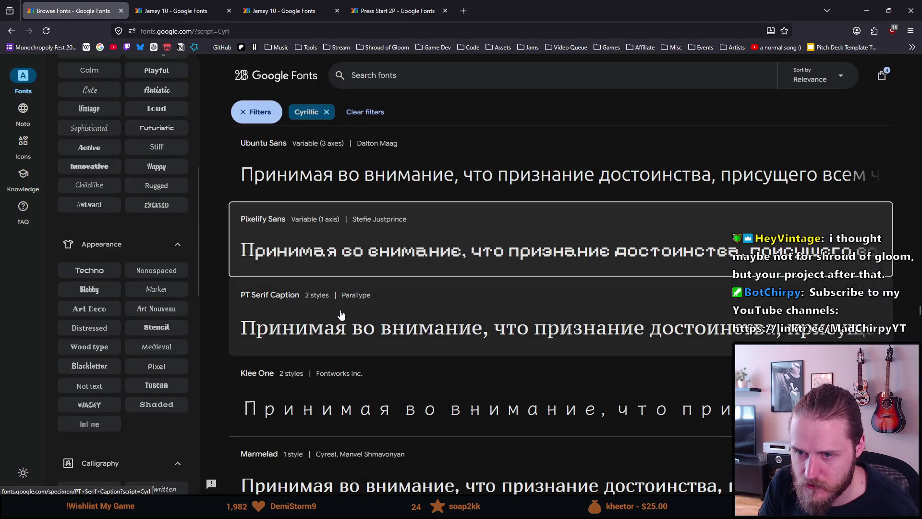
pyautogui.scroll(-3, 342, 315)
pyautogui.scroll(-1, 341, 314)
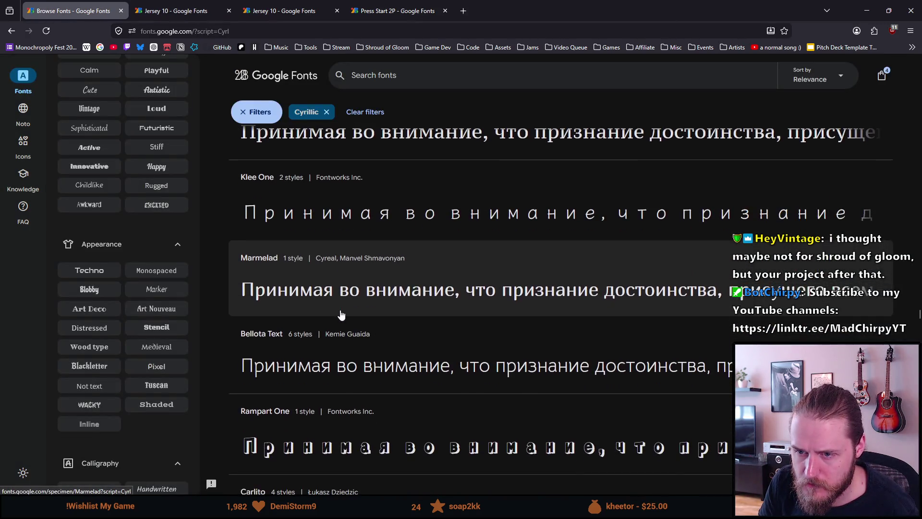
pyautogui.scroll(-1, 365, 231)
# Step: Locate Handjet in the Cyrillic list and open its specimen page in a new tab
pyautogui.click(394, 82)
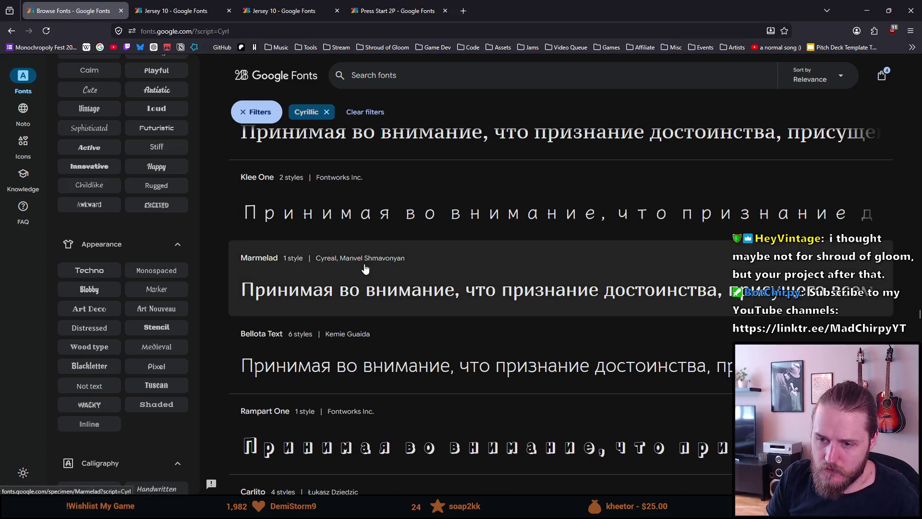
pyautogui.scroll(-3, 365, 269)
pyautogui.scroll(-2, 364, 269)
pyautogui.scroll(-1, 365, 268)
pyautogui.scroll(-2, 364, 269)
pyautogui.scroll(-1, 365, 269)
pyautogui.scroll(-2, 365, 269)
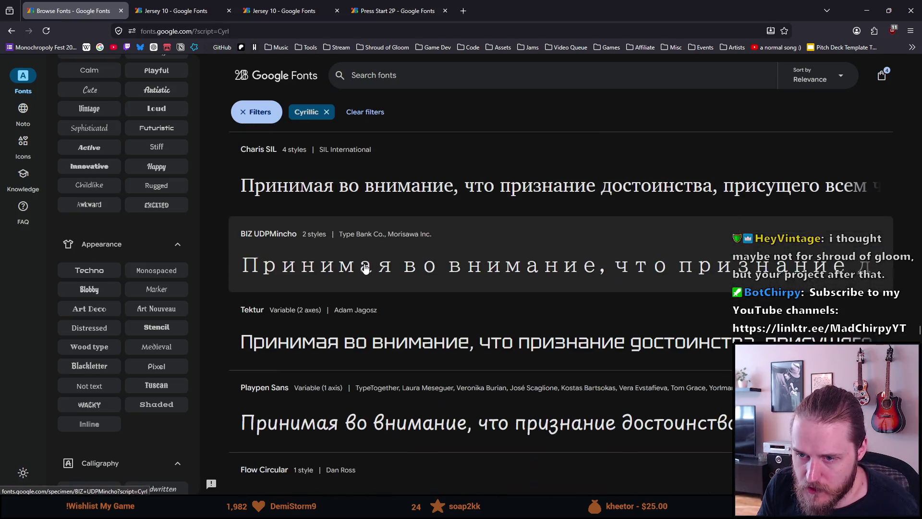
pyautogui.scroll(-1, 365, 269)
pyautogui.scroll(-2, 364, 269)
pyautogui.scroll(-1, 365, 269)
pyautogui.scroll(-1, 364, 268)
pyautogui.scroll(-1, 364, 269)
pyautogui.scroll(-1, 365, 269)
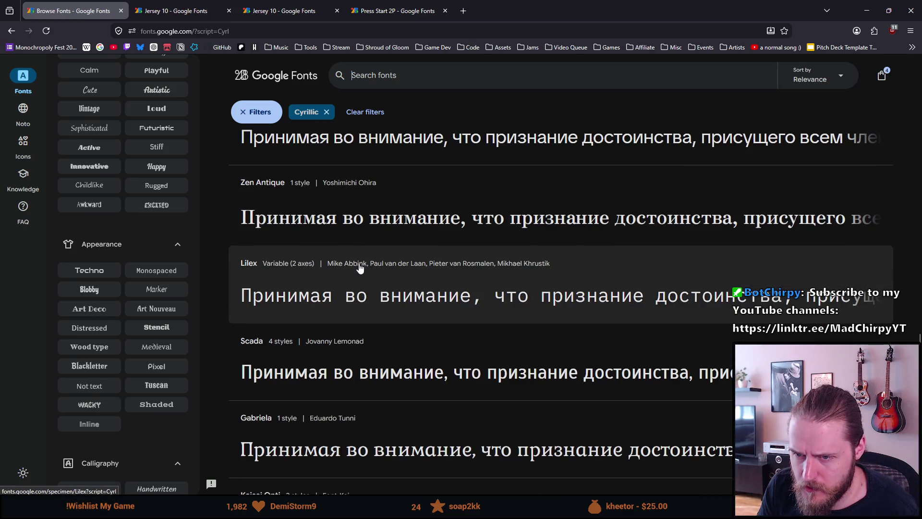
pyautogui.scroll(-1, 356, 265)
pyautogui.scroll(-1, 357, 264)
pyautogui.scroll(-1, 356, 264)
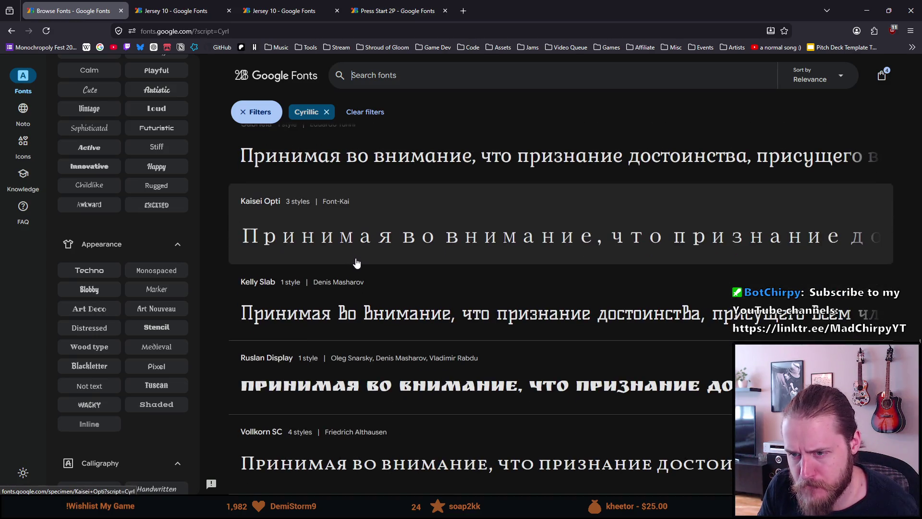
pyautogui.scroll(-3, 356, 261)
pyautogui.scroll(-3, 355, 261)
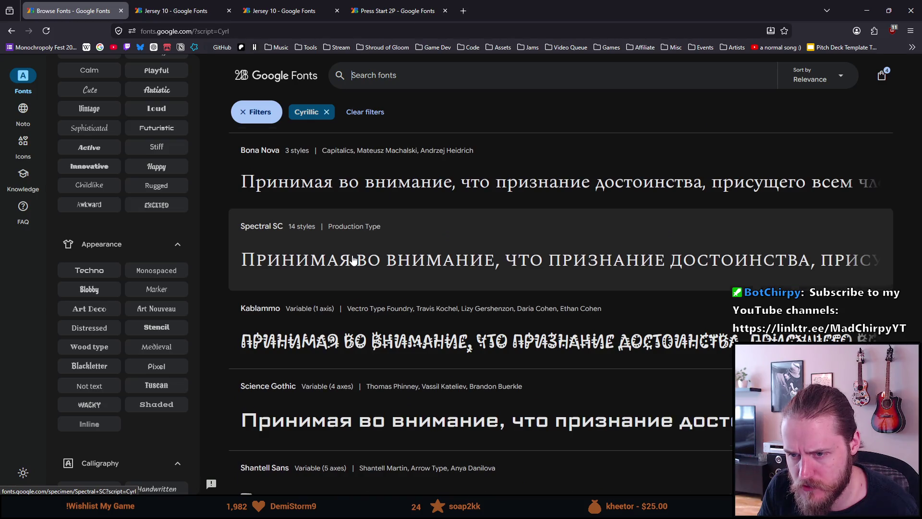
pyautogui.scroll(-2, 353, 261)
pyautogui.scroll(-3, 345, 265)
pyautogui.scroll(-5, 333, 268)
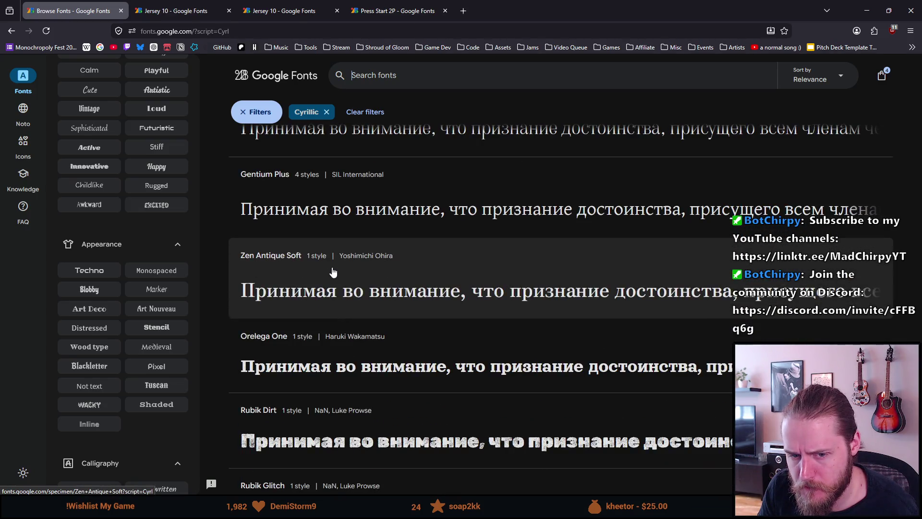
pyautogui.scroll(-1, 334, 271)
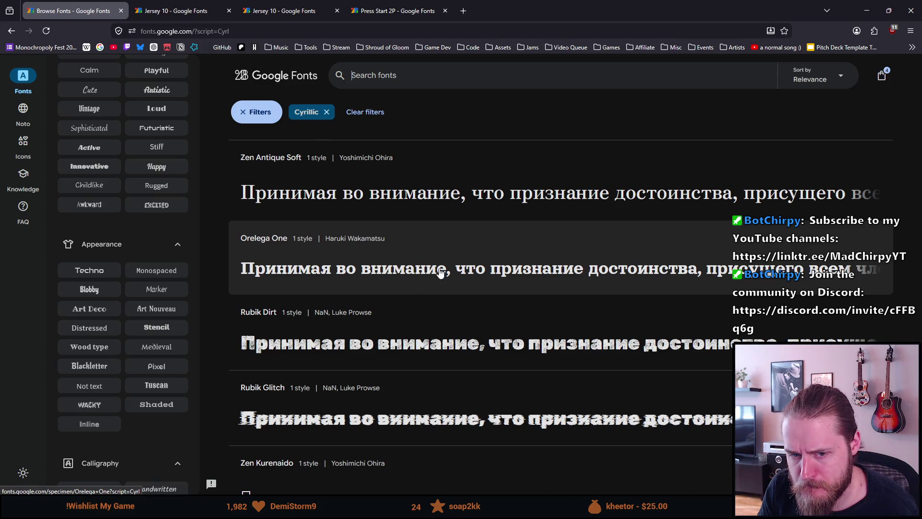
pyautogui.scroll(-1, 436, 271)
pyautogui.scroll(-2, 435, 272)
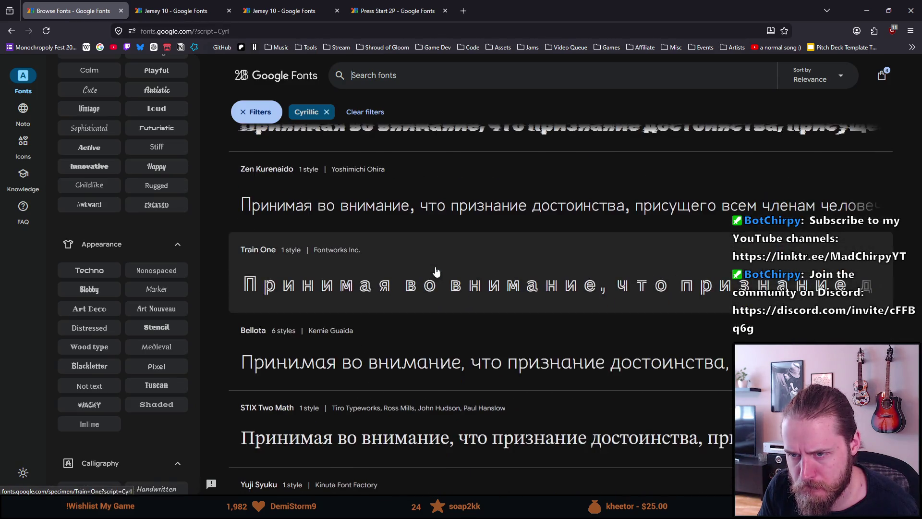
pyautogui.scroll(-1, 436, 271)
pyautogui.scroll(-2, 436, 271)
pyautogui.scroll(-1, 435, 272)
pyautogui.scroll(-1, 435, 274)
pyautogui.scroll(-1, 433, 277)
pyautogui.scroll(-1, 432, 277)
pyautogui.scroll(-2, 433, 278)
pyautogui.scroll(-3, 432, 277)
pyautogui.scroll(-3, 433, 278)
pyautogui.scroll(-2, 435, 276)
pyautogui.scroll(-2, 433, 274)
pyautogui.scroll(-1, 430, 275)
pyautogui.scroll(-2, 430, 272)
pyautogui.scroll(-2, 429, 273)
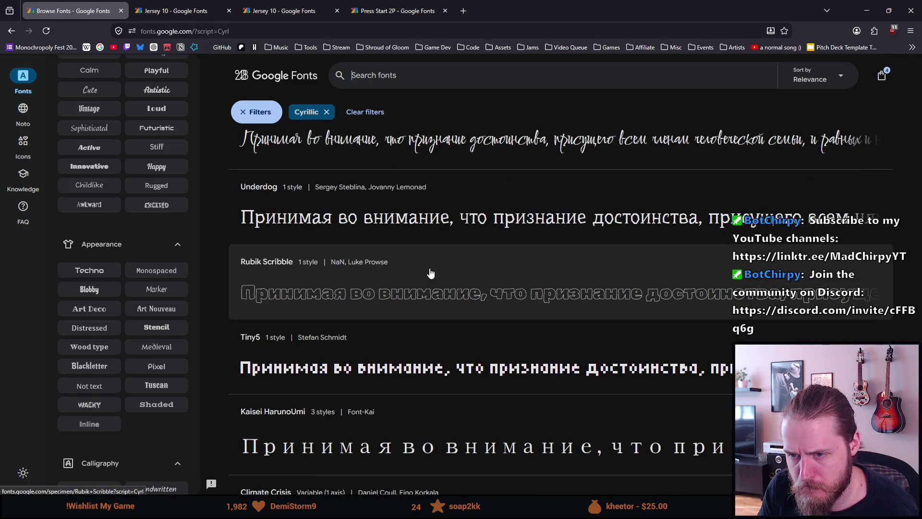
pyautogui.scroll(-2, 430, 273)
pyautogui.scroll(-1, 431, 273)
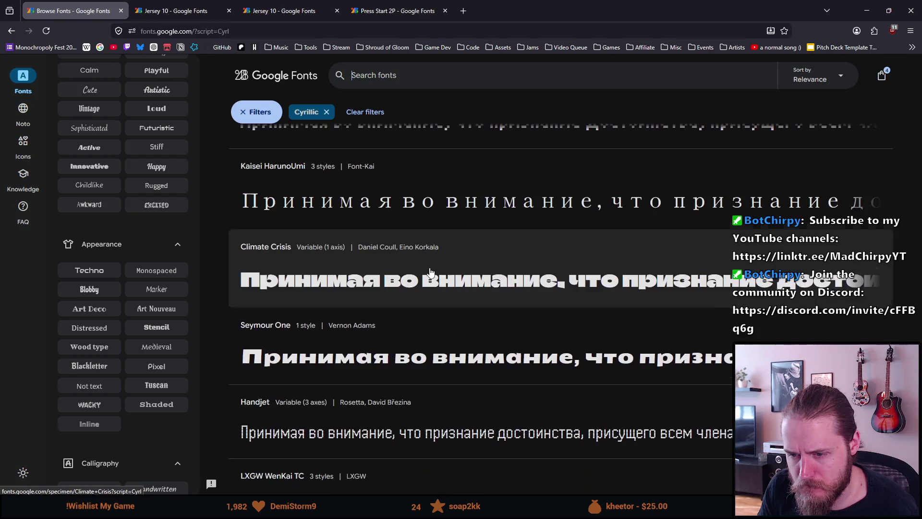
pyautogui.scroll(-2, 428, 272)
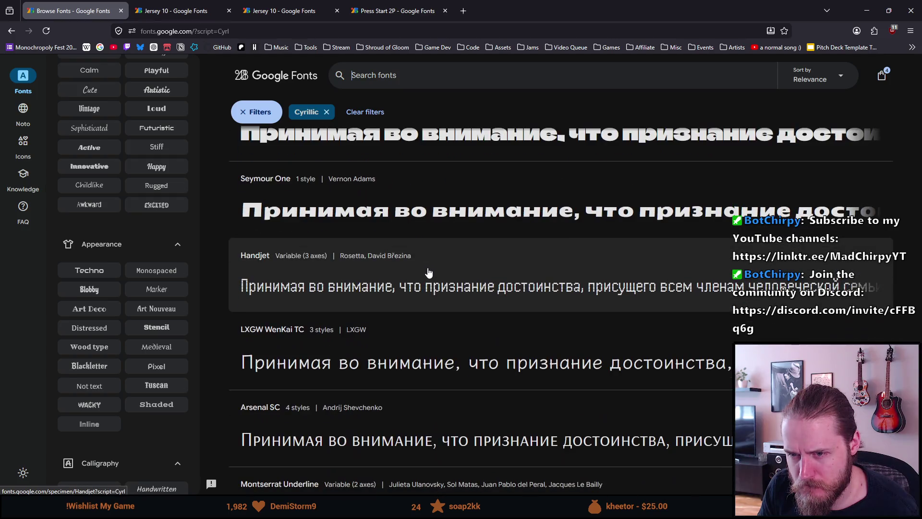
pyautogui.middleClick(359, 278)
pyautogui.click(180, 11)
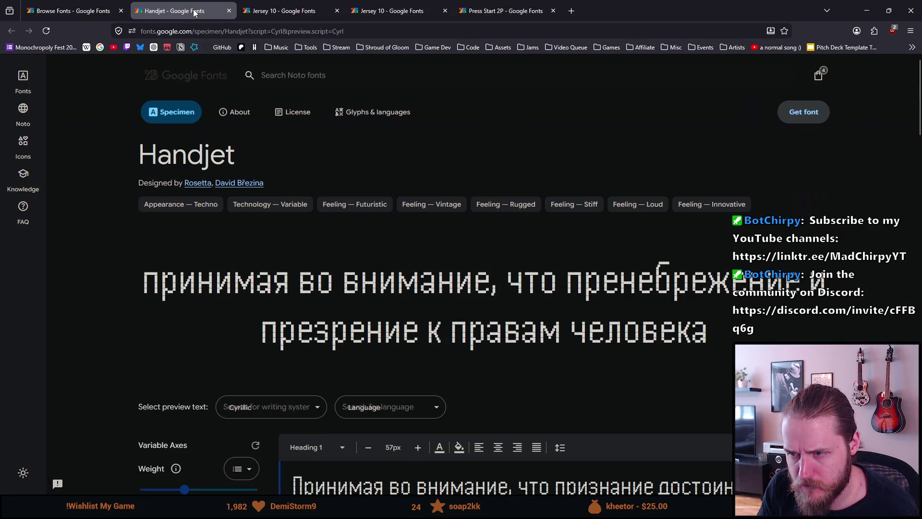
# Step: Close the Handjet specimen and start a new search in the Cyrillic font list
pyautogui.click(228, 11)
pyautogui.scroll(-2, 332, 270)
pyautogui.scroll(-2, 343, 289)
pyautogui.scroll(-1, 350, 300)
pyautogui.scroll(-3, 350, 300)
pyautogui.scroll(-1, 350, 300)
pyautogui.scroll(-2, 350, 300)
pyautogui.scroll(-1, 350, 301)
pyautogui.scroll(-1, 350, 300)
pyautogui.scroll(-2, 349, 301)
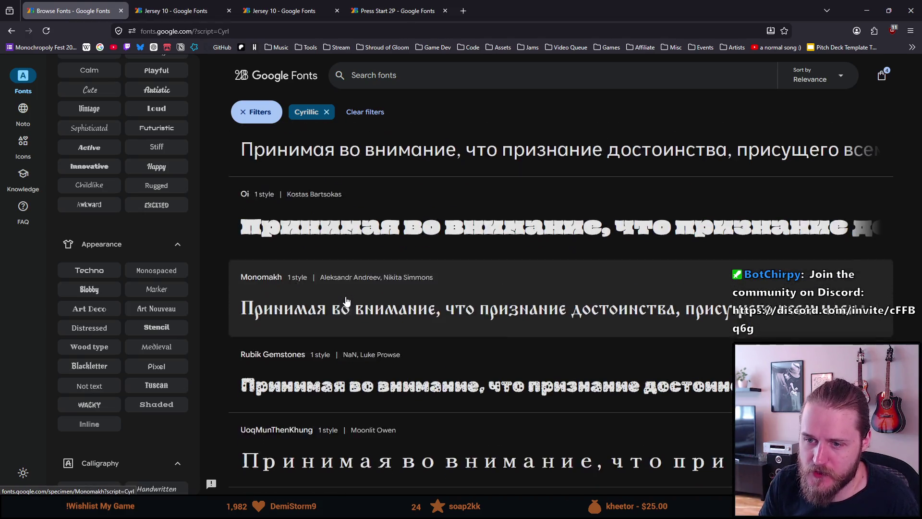
pyautogui.scroll(-2, 346, 301)
pyautogui.scroll(-3, 346, 302)
pyautogui.scroll(-2, 345, 301)
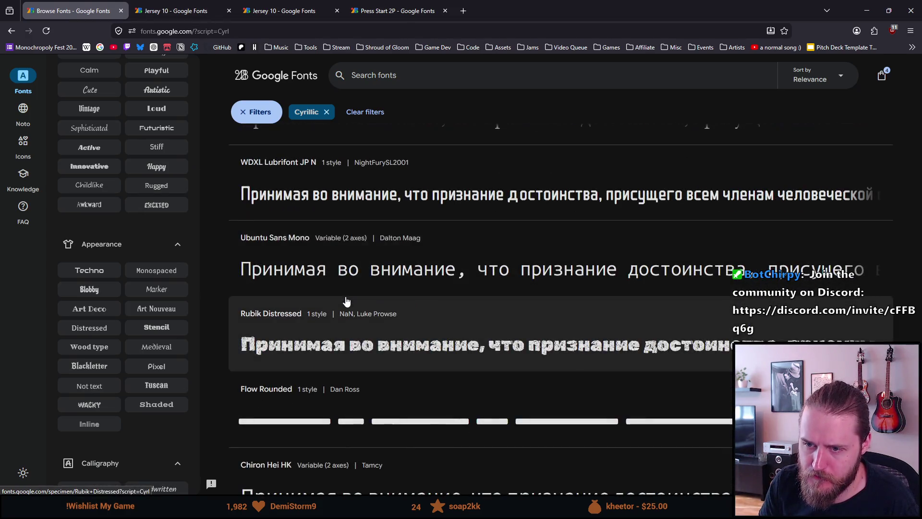
pyautogui.scroll(5, 346, 301)
pyautogui.click(402, 71)
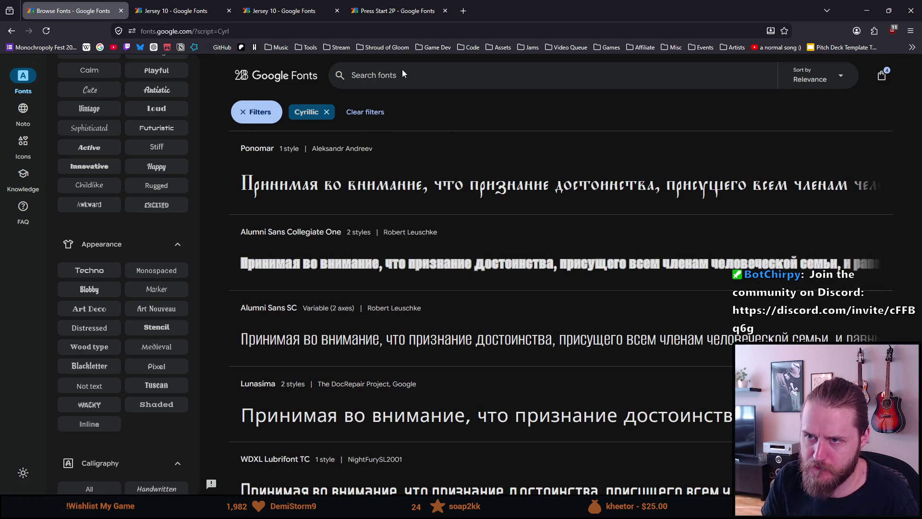
pyautogui.write('pixel')
pyautogui.press('Return')
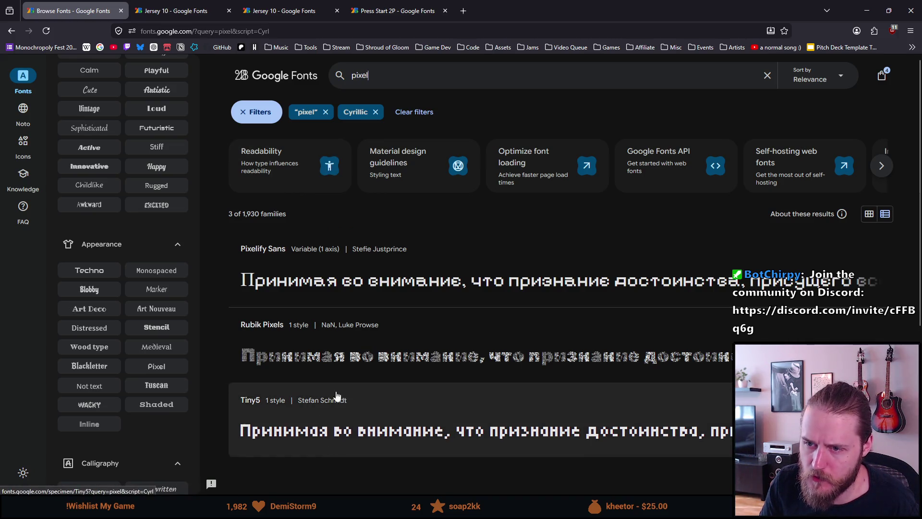
pyautogui.click(370, 75)
pyautogui.press('BackSpace')
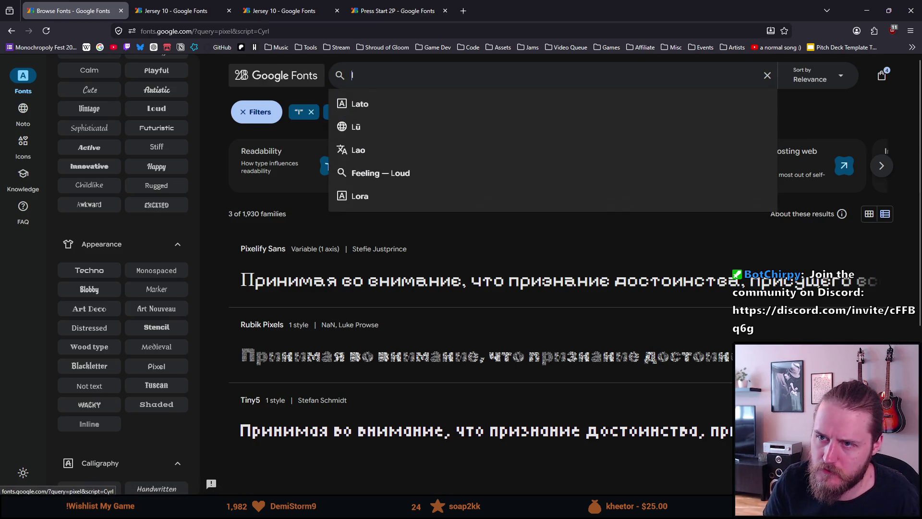
pyautogui.press('Return')
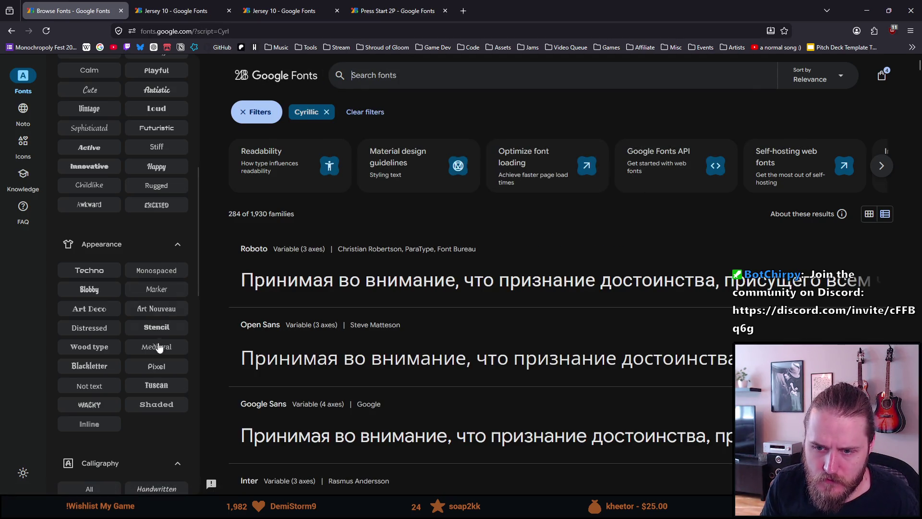
pyautogui.click(159, 368)
pyautogui.click(159, 368)
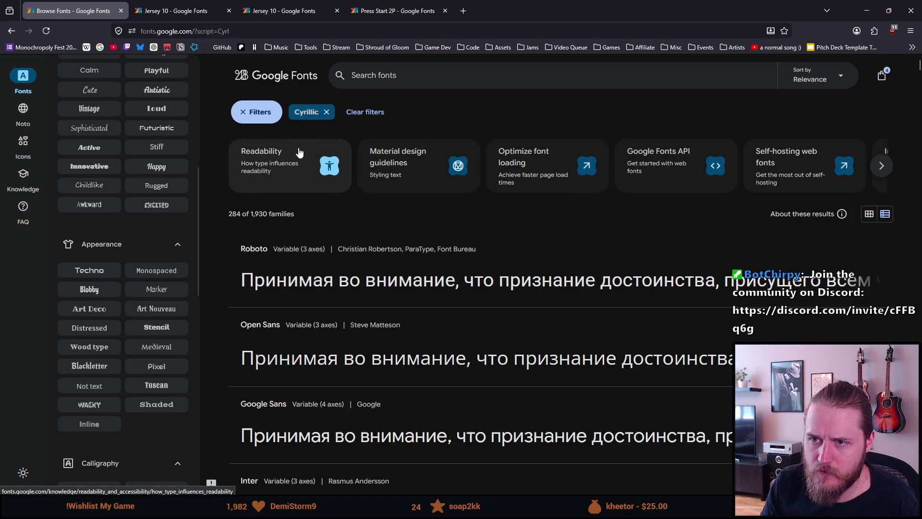
pyautogui.click(326, 112)
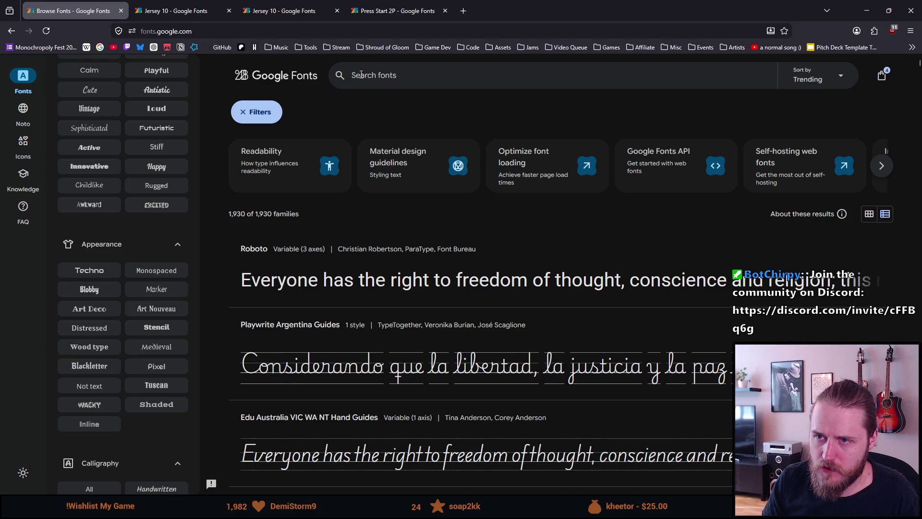
pyautogui.scroll(5, 137, 144)
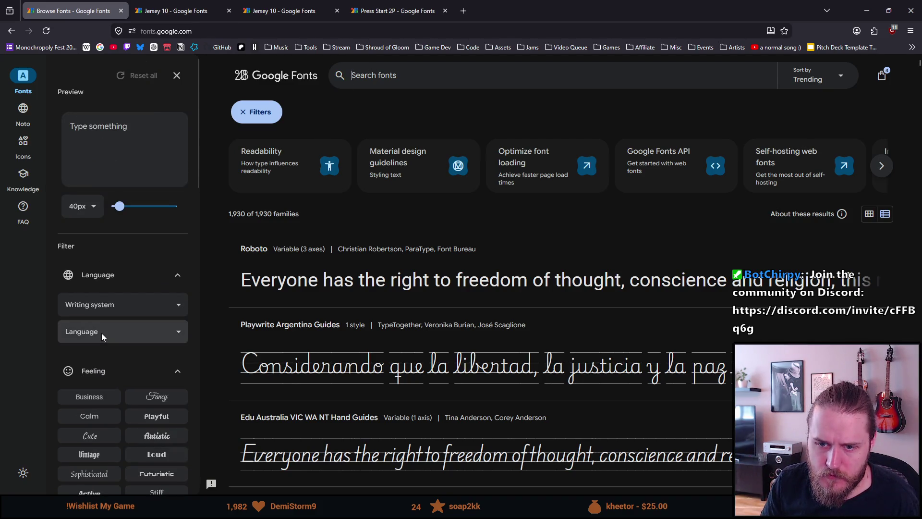
# Step: Filter to the Japanese writing system and bring up DotGothic16's specimen in its own tab
pyautogui.click(102, 305)
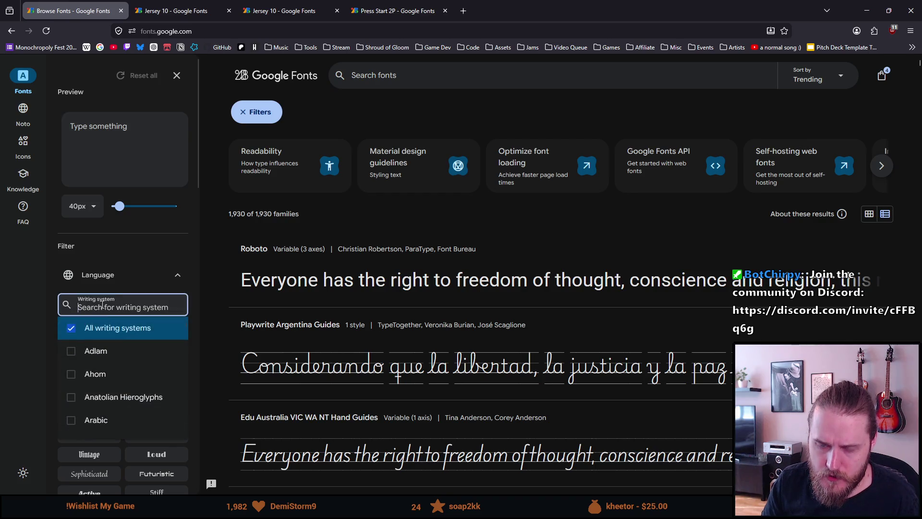
pyautogui.write('japa')
pyautogui.click(101, 335)
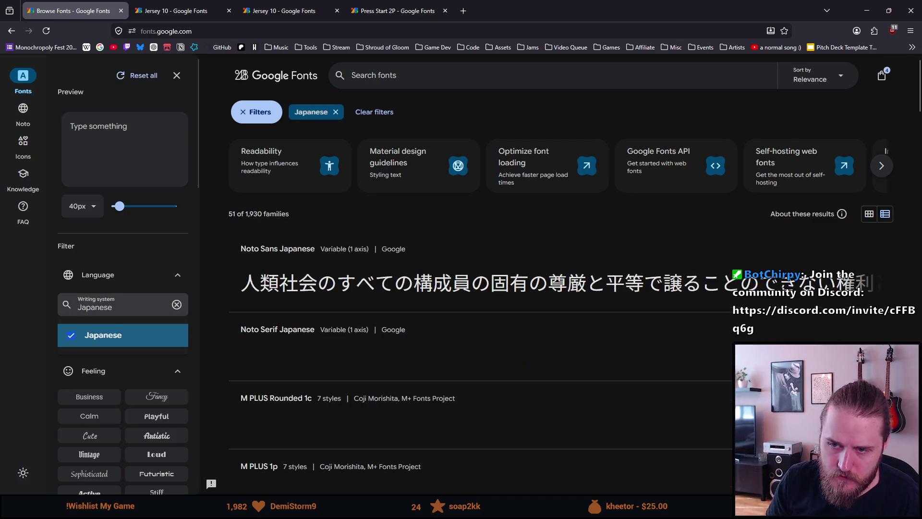
pyautogui.scroll(-2, 242, 324)
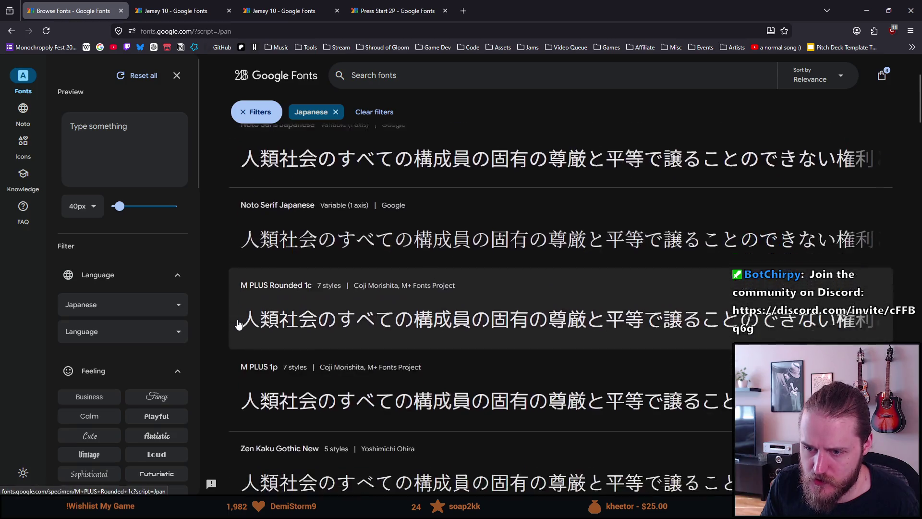
pyautogui.scroll(-3, 244, 325)
pyautogui.scroll(-1, 243, 325)
pyautogui.scroll(-1, 243, 325)
pyautogui.scroll(-1, 243, 325)
pyautogui.scroll(-1, 246, 325)
pyautogui.scroll(-2, 245, 325)
pyautogui.scroll(-1, 245, 324)
pyautogui.scroll(-1, 246, 325)
pyautogui.scroll(-2, 245, 325)
pyautogui.scroll(-1, 245, 325)
pyautogui.scroll(-2, 245, 325)
pyautogui.scroll(-1, 246, 325)
pyautogui.scroll(-1, 245, 325)
pyautogui.scroll(-2, 246, 325)
pyautogui.scroll(-1, 245, 325)
pyautogui.scroll(-2, 245, 326)
pyautogui.middleClick(245, 325)
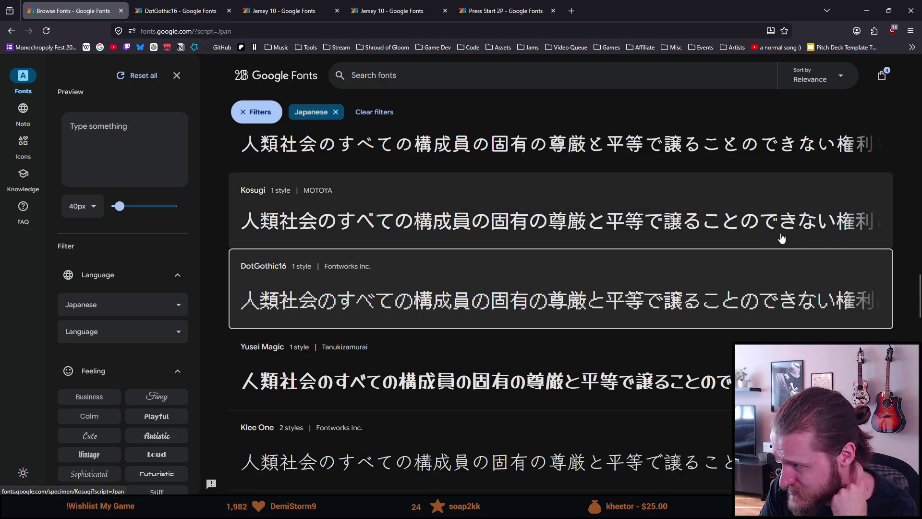
pyautogui.scroll(-1, 532, 272)
pyautogui.scroll(-3, 523, 270)
pyautogui.scroll(-3, 523, 270)
pyautogui.scroll(-1, 523, 269)
pyautogui.scroll(-3, 524, 269)
pyautogui.scroll(-5, 523, 269)
pyautogui.scroll(-5, 523, 269)
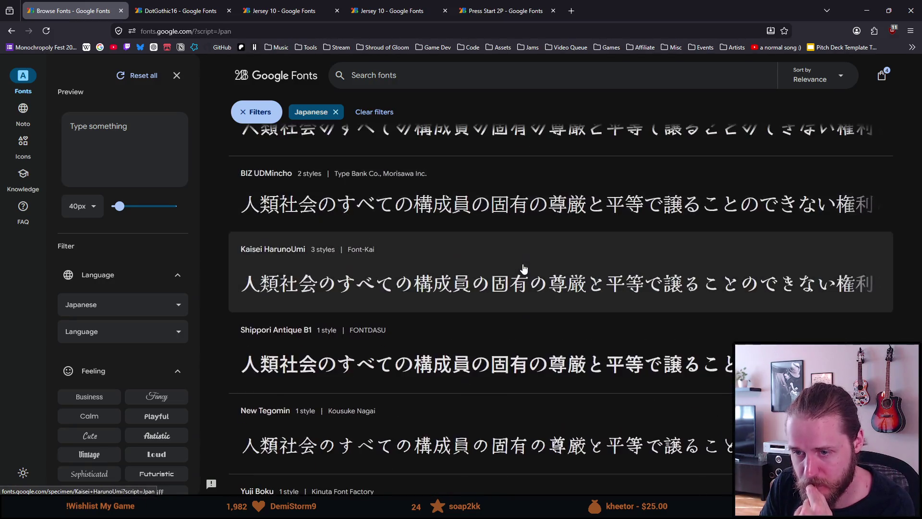
pyautogui.scroll(-5, 522, 269)
pyautogui.scroll(-2, 523, 266)
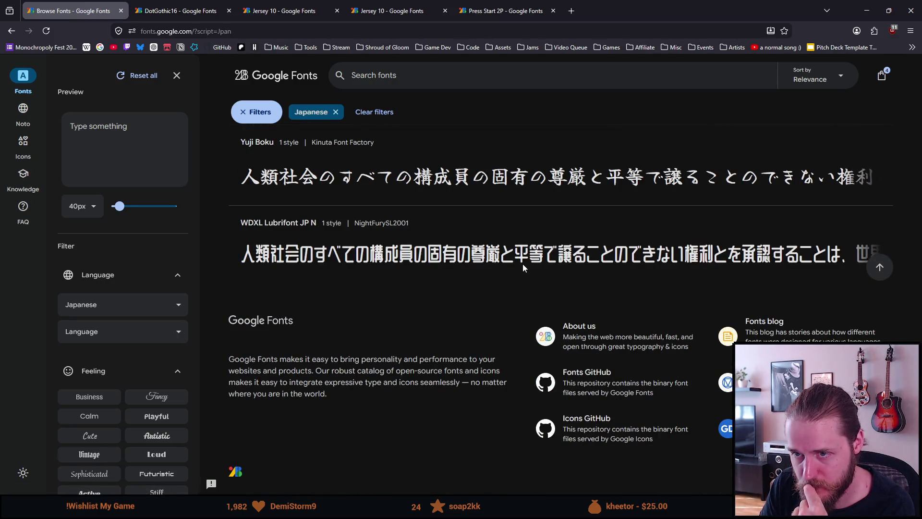
pyautogui.click(210, 7)
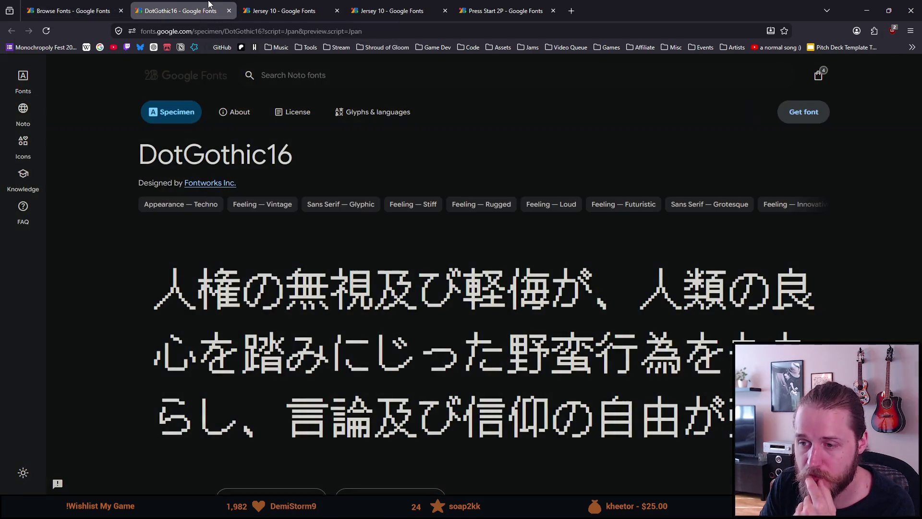
pyautogui.scroll(-1, 139, 237)
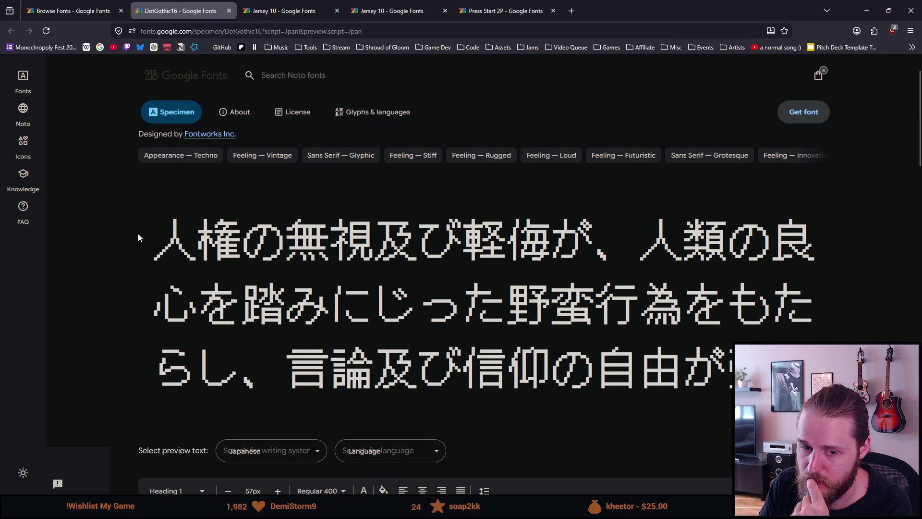
# Step: Save the bookmark as 'Japanese - DotGothic16' and return to the Japanese font list
pyautogui.click(785, 31)
pyautogui.press('End')
pyautogui.press('BackSpace')
pyautogui.press('BackSpace')
pyautogui.press('BackSpace')
pyautogui.press('BackSpace')
pyautogui.press('BackSpace')
pyautogui.press('BackSpace')
pyautogui.press('BackSpace')
pyautogui.press('BackSpace')
pyautogui.press('BackSpace')
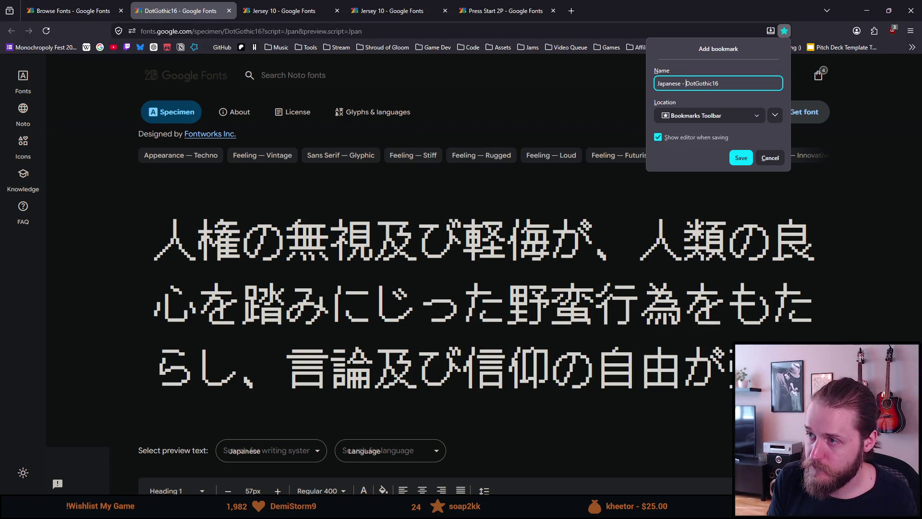
pyautogui.press('Return')
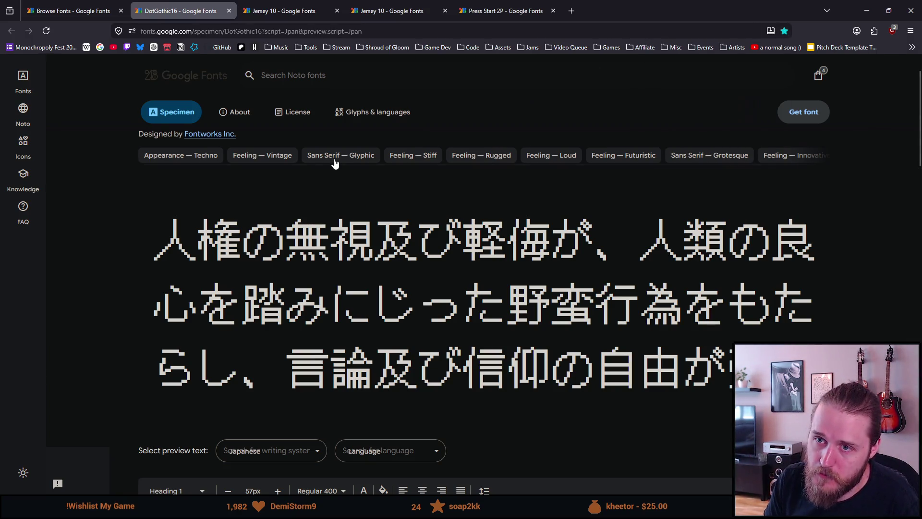
pyautogui.click(23, 77)
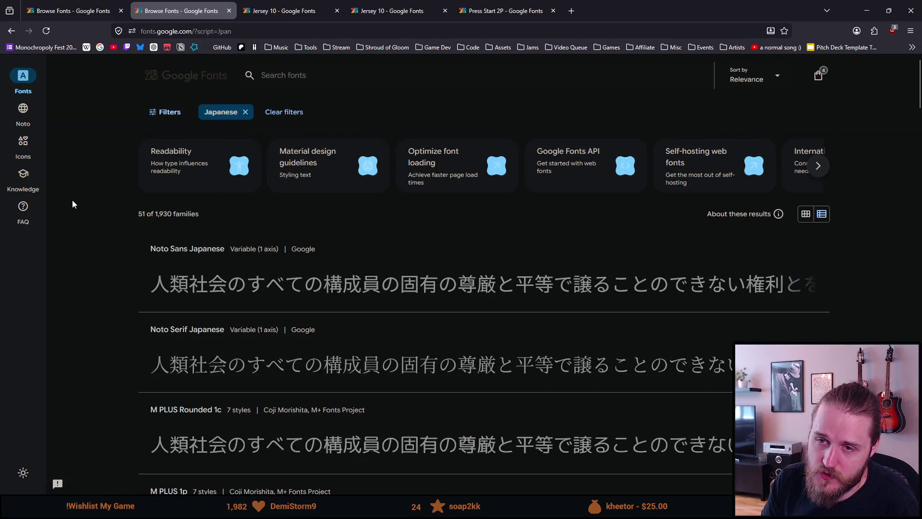
# Step: Replace the Japanese chip with the Arabic writing system, listing 54 families
pyautogui.click(245, 114)
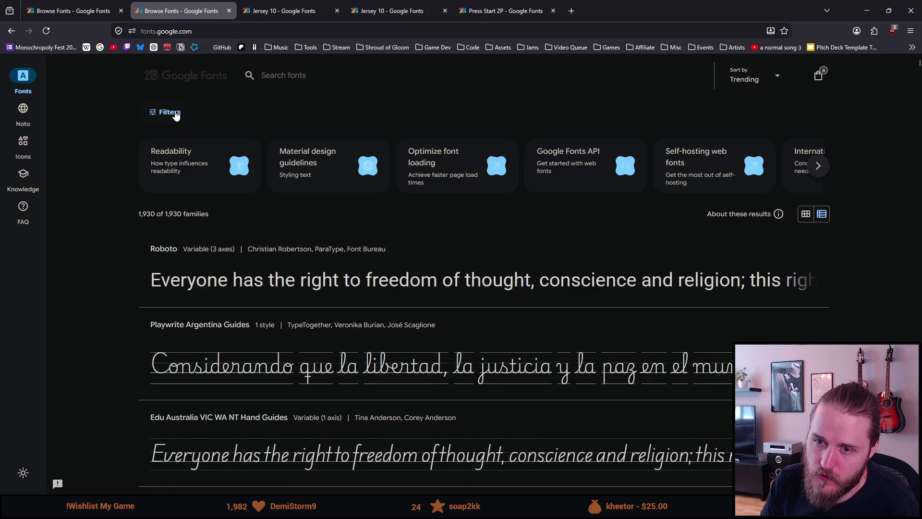
pyautogui.click(173, 113)
pyautogui.scroll(-3, 142, 301)
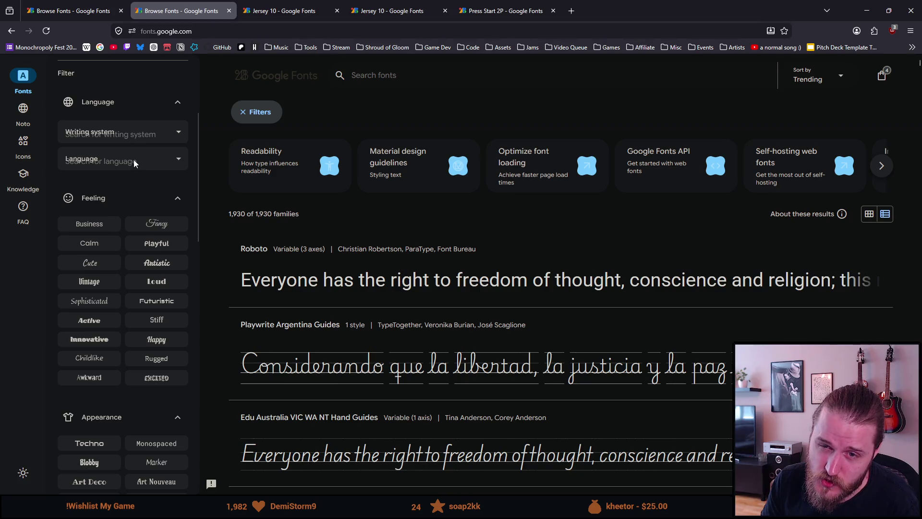
pyautogui.click(178, 160)
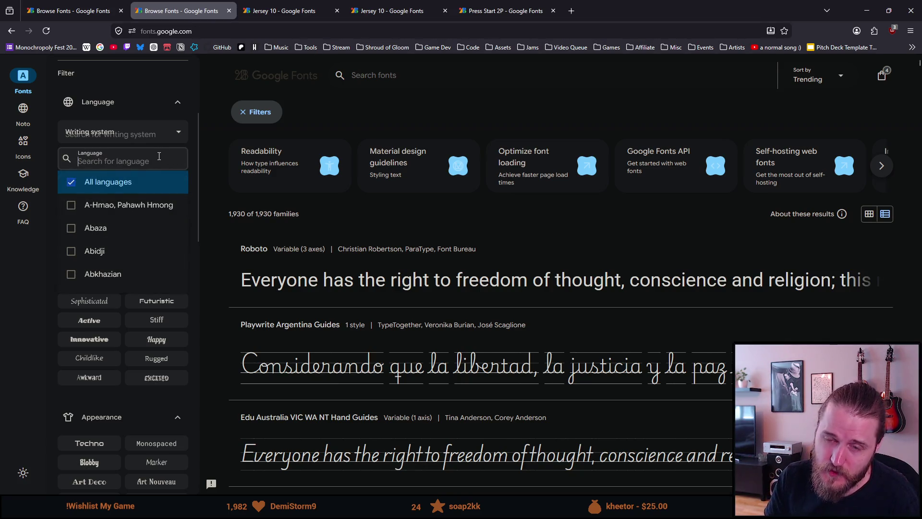
pyautogui.write('arab')
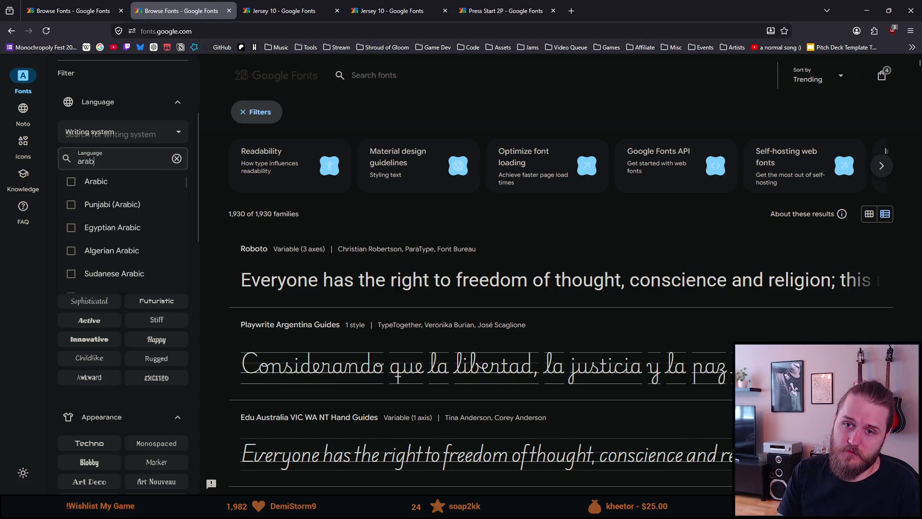
pyautogui.click(177, 133)
pyautogui.write('ara')
pyautogui.click(96, 154)
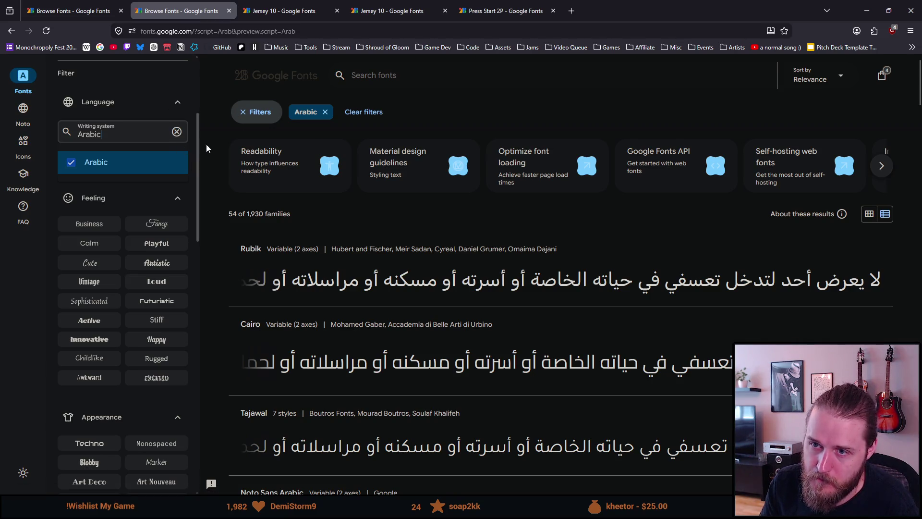
pyautogui.click(254, 117)
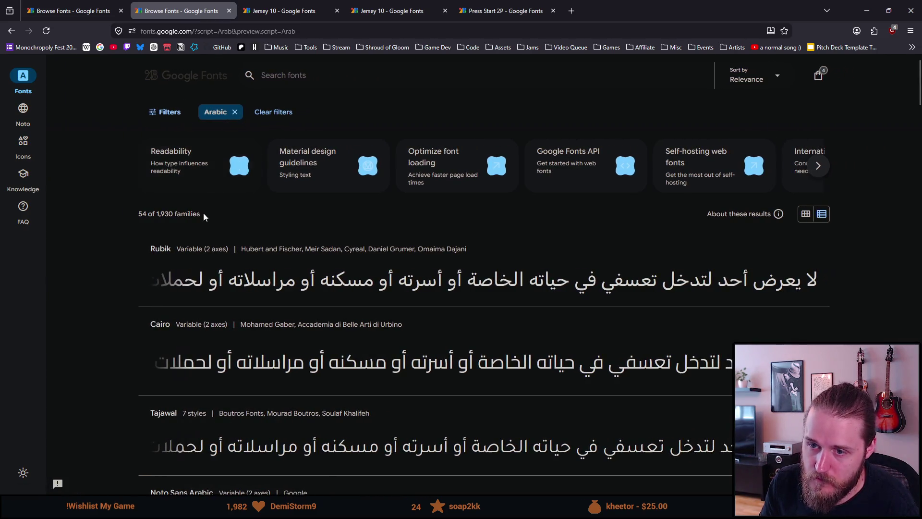
pyautogui.scroll(-2, 126, 232)
pyautogui.scroll(-1, 126, 231)
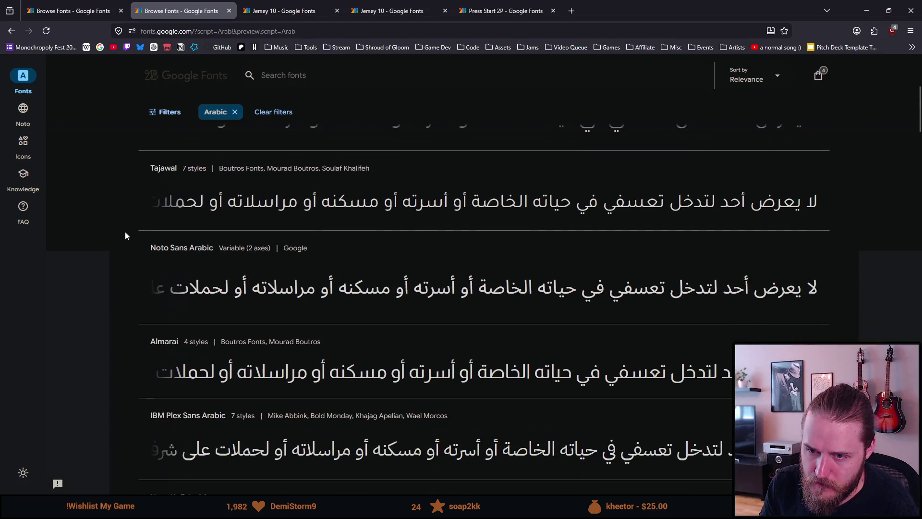
pyautogui.scroll(-1, 125, 235)
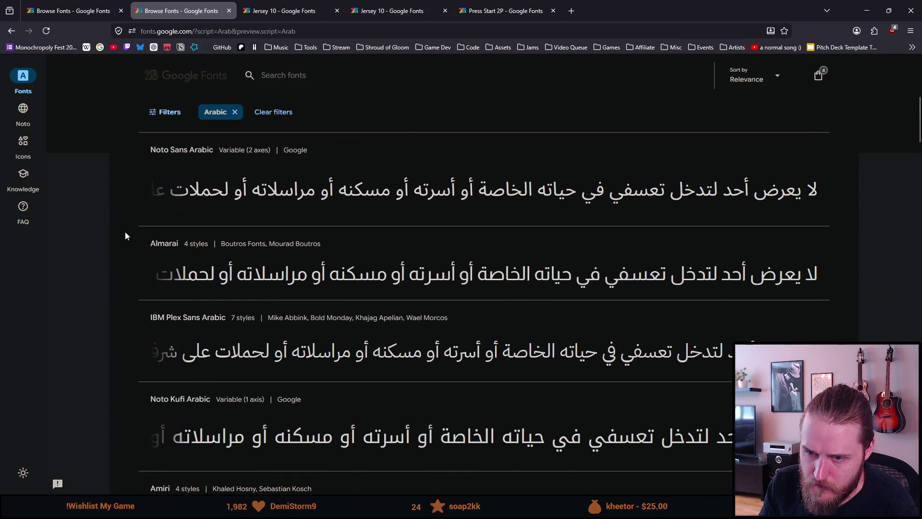
pyautogui.scroll(-3, 124, 235)
pyautogui.scroll(-1, 124, 232)
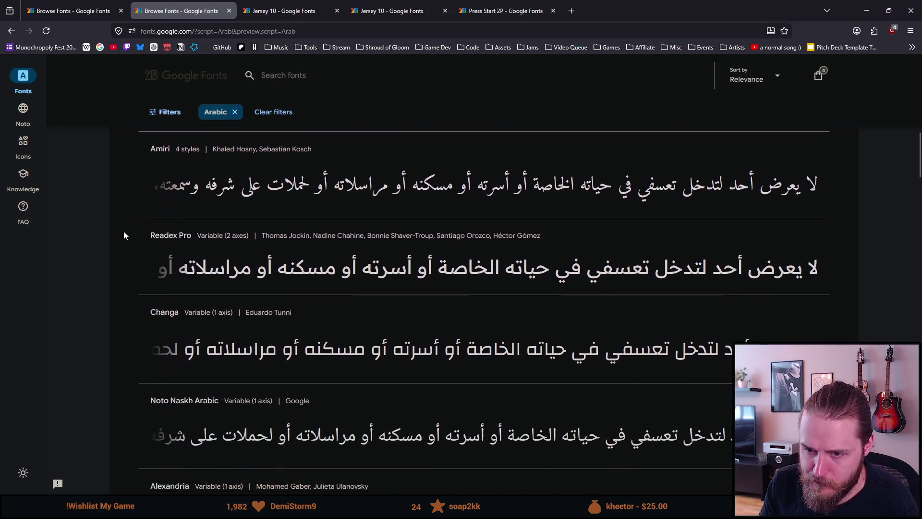
pyautogui.scroll(-1, 119, 228)
pyautogui.scroll(-1, 119, 228)
pyautogui.scroll(-1, 119, 228)
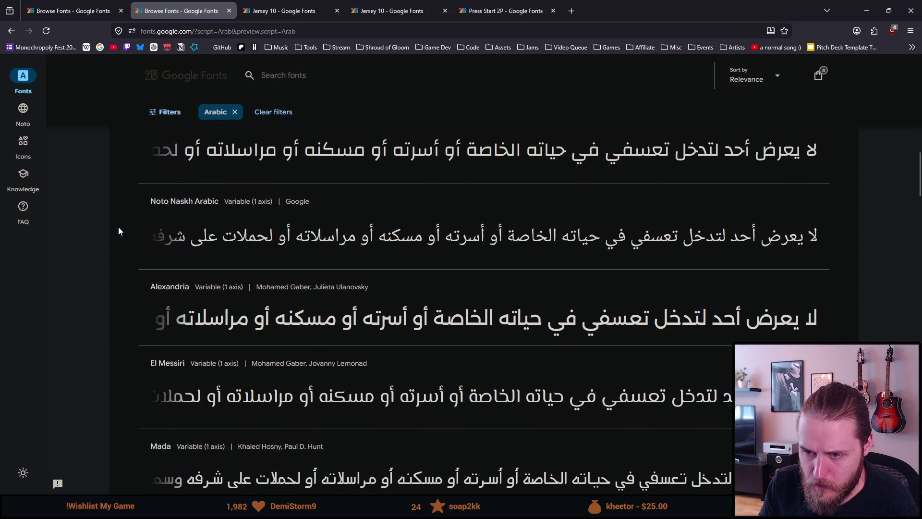
pyautogui.scroll(-1, 116, 226)
pyautogui.scroll(-1, 113, 229)
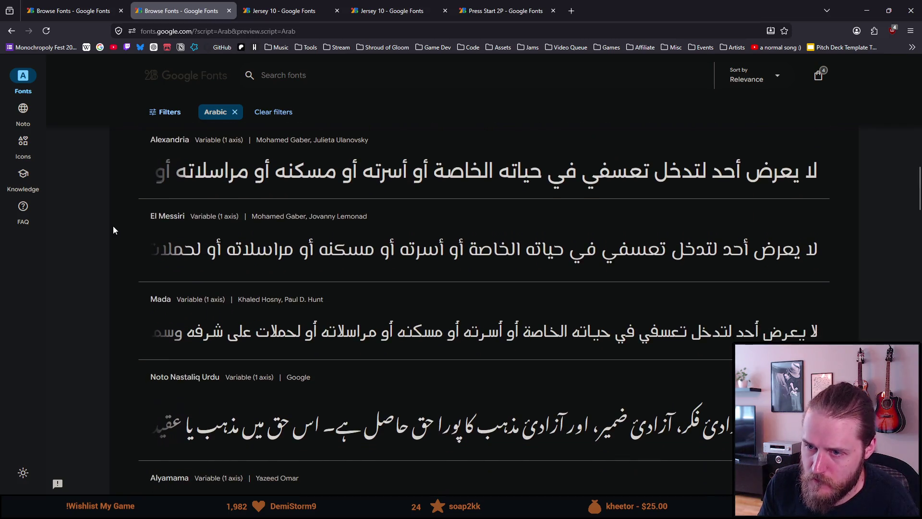
pyautogui.scroll(-1, 112, 229)
pyautogui.scroll(-1, 113, 229)
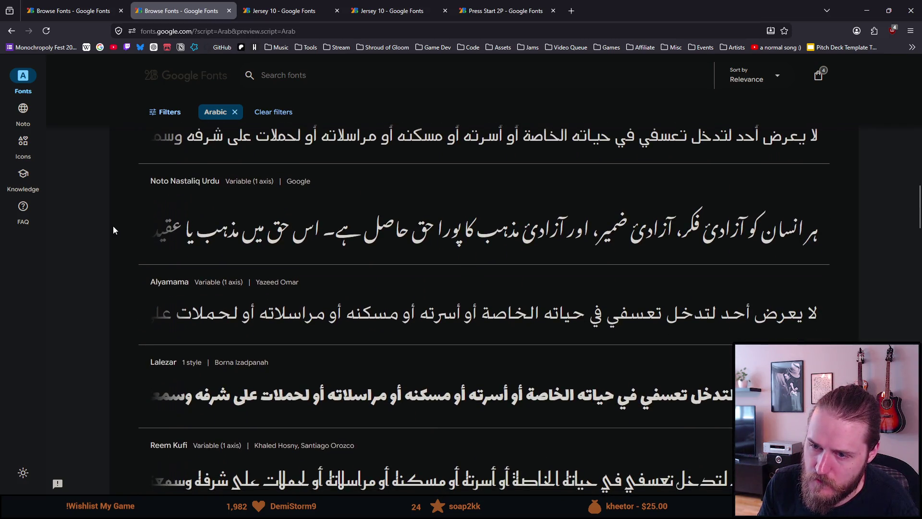
pyautogui.scroll(-1, 114, 230)
pyautogui.scroll(-1, 110, 228)
pyautogui.scroll(-1, 110, 229)
pyautogui.scroll(-1, 109, 229)
pyautogui.scroll(-1, 109, 229)
pyautogui.scroll(-2, 109, 224)
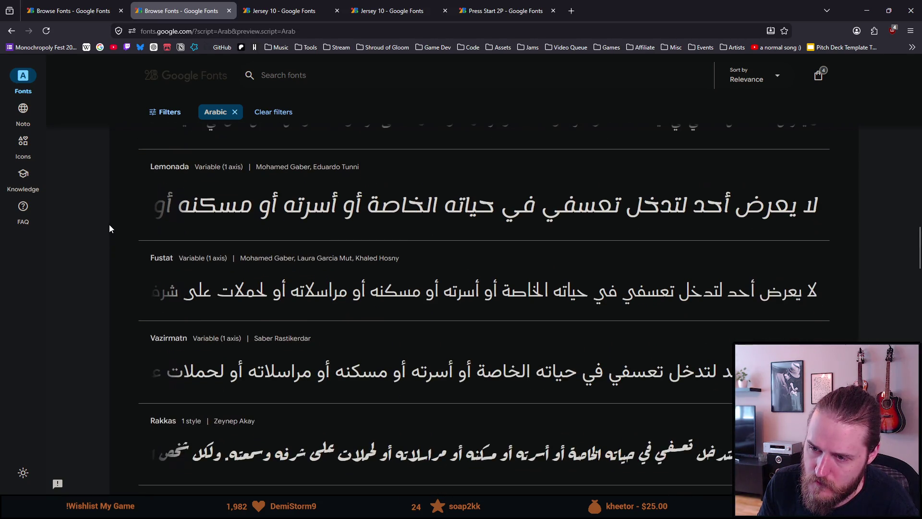
pyautogui.scroll(-1, 109, 224)
pyautogui.scroll(-1, 109, 224)
pyautogui.scroll(-1, 108, 224)
pyautogui.scroll(-1, 108, 225)
pyautogui.scroll(-2, 107, 224)
pyautogui.scroll(-1, 108, 224)
pyautogui.scroll(-3, 107, 224)
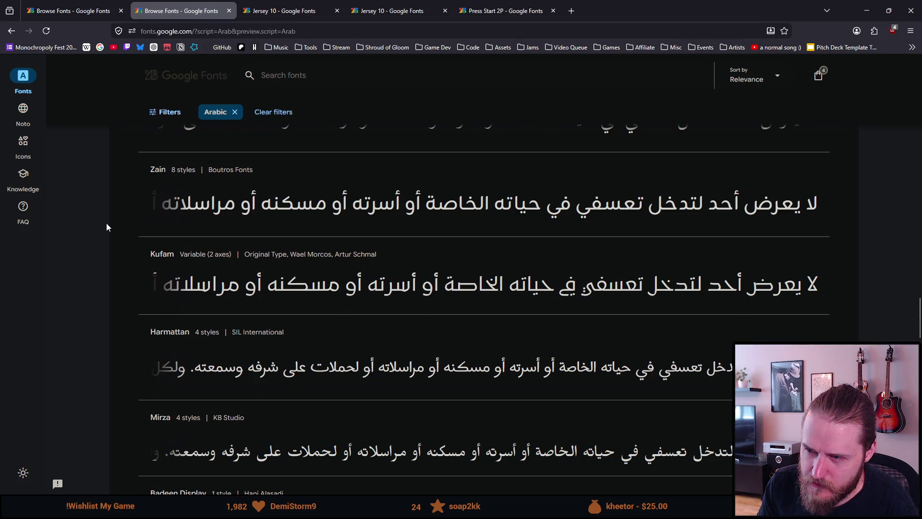
pyautogui.scroll(-1, 106, 223)
pyautogui.scroll(-1, 105, 224)
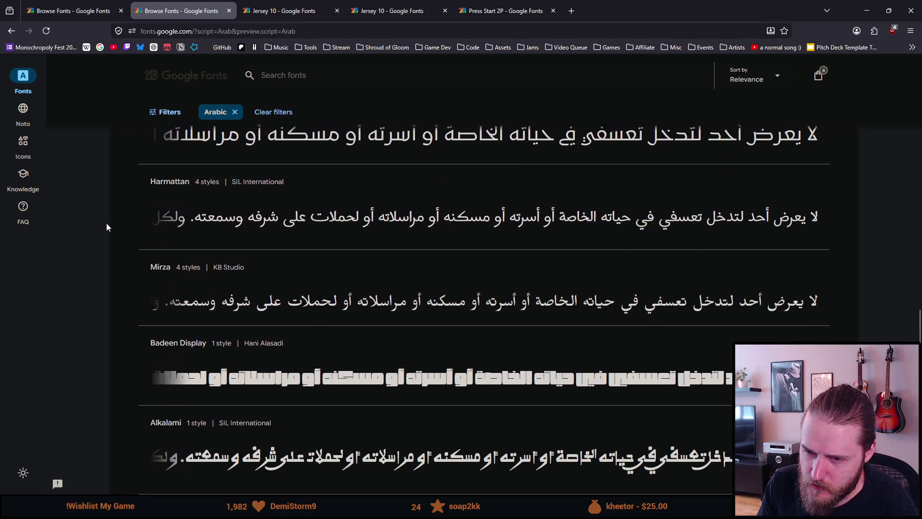
pyautogui.scroll(-1, 106, 226)
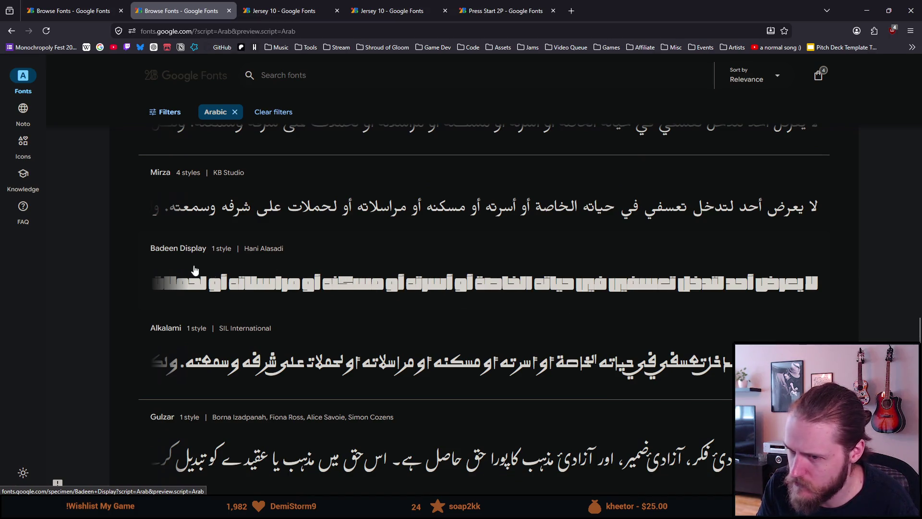
pyautogui.scroll(-1, 124, 280)
pyautogui.scroll(-1, 125, 279)
pyautogui.scroll(-1, 125, 279)
pyautogui.scroll(-1, 125, 279)
pyautogui.scroll(-1, 124, 279)
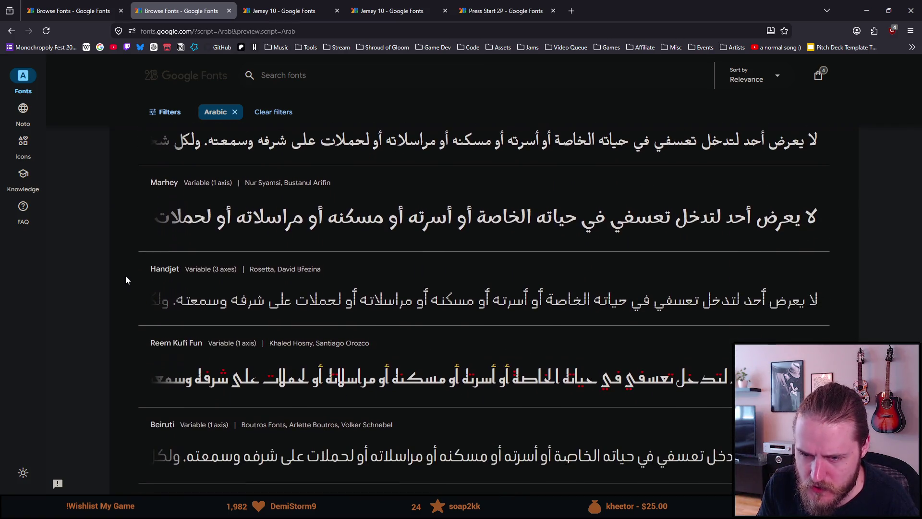
# Step: Open Handjet from the scrolled Arabic list in a new background tab
pyautogui.middleClick(195, 302)
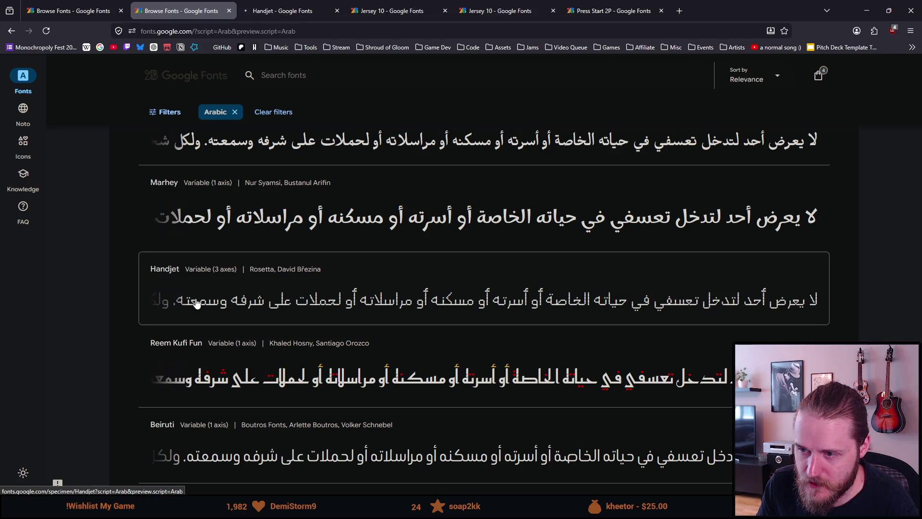
pyautogui.click(282, 10)
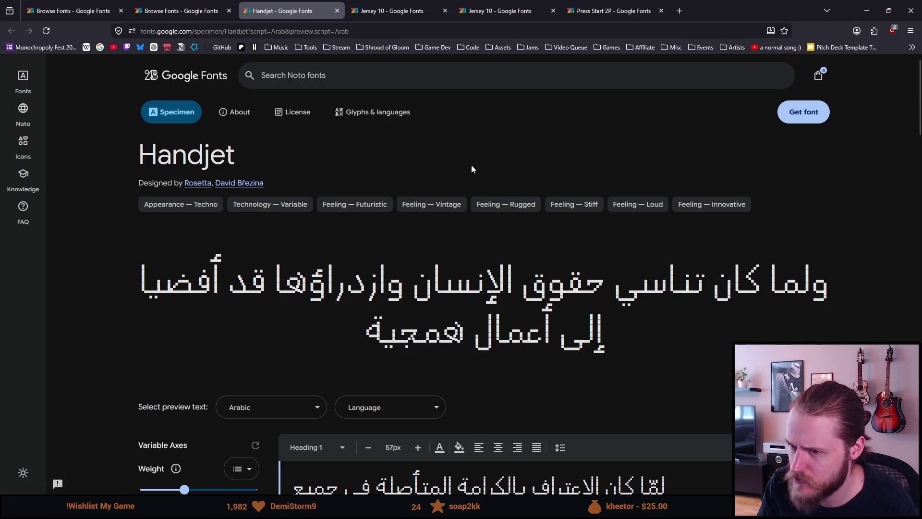
pyautogui.scroll(-2, 172, 277)
pyautogui.scroll(1, 173, 277)
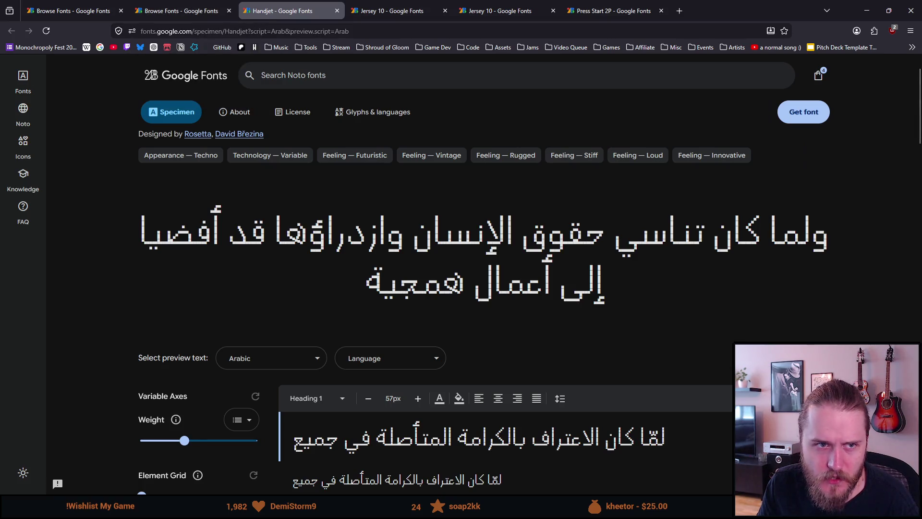
pyautogui.click(213, 11)
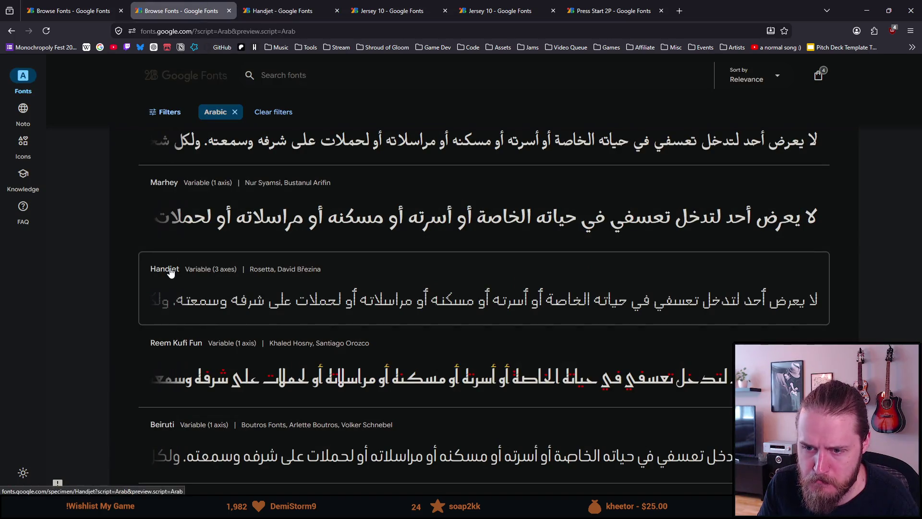
pyautogui.scroll(-3, 171, 272)
pyautogui.scroll(-1, 170, 272)
pyautogui.scroll(-2, 164, 270)
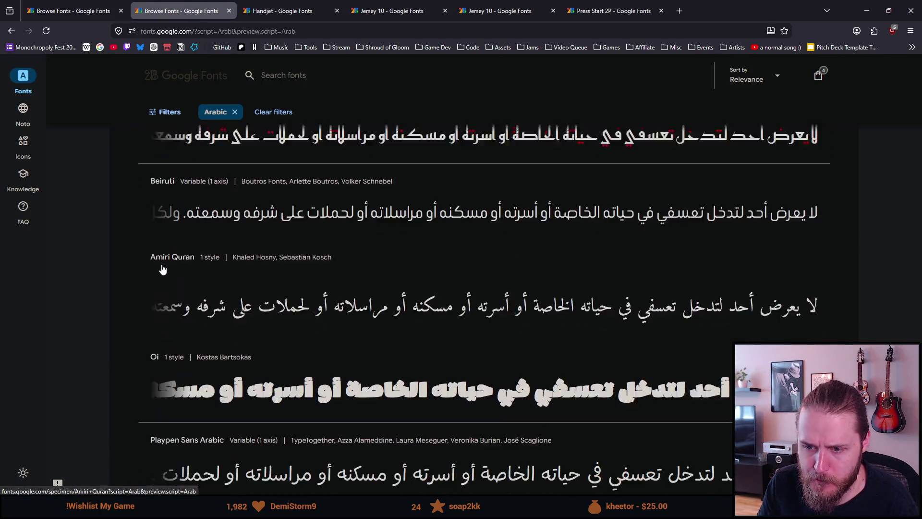
pyautogui.scroll(-1, 161, 270)
pyautogui.scroll(-1, 163, 270)
pyautogui.scroll(-1, 164, 270)
pyautogui.scroll(-2, 164, 270)
pyautogui.scroll(-2, 164, 270)
pyautogui.scroll(-1, 164, 270)
pyautogui.scroll(-2, 164, 270)
pyautogui.scroll(-1, 164, 269)
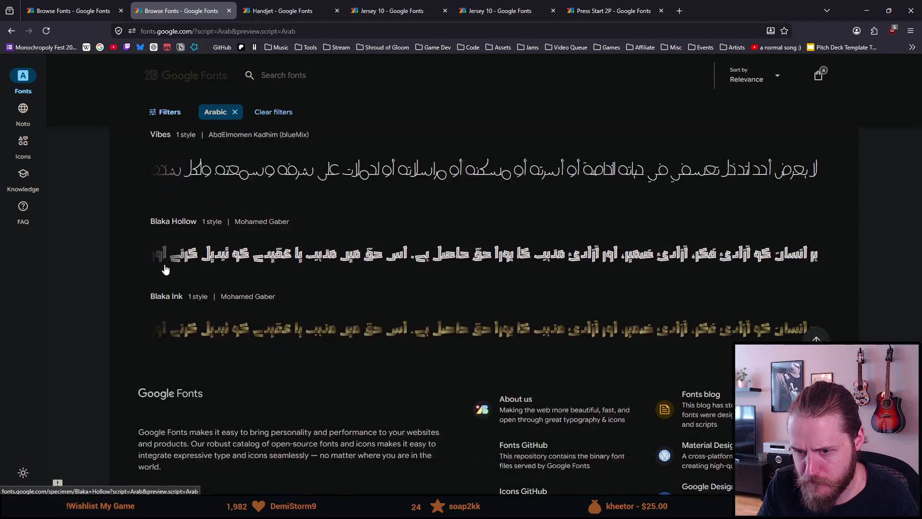
pyautogui.scroll(-1, 165, 266)
pyautogui.scroll(-2, 103, 278)
pyautogui.scroll(5, 103, 277)
pyautogui.scroll(5, 103, 277)
pyautogui.scroll(5, 103, 277)
pyautogui.scroll(2, 104, 276)
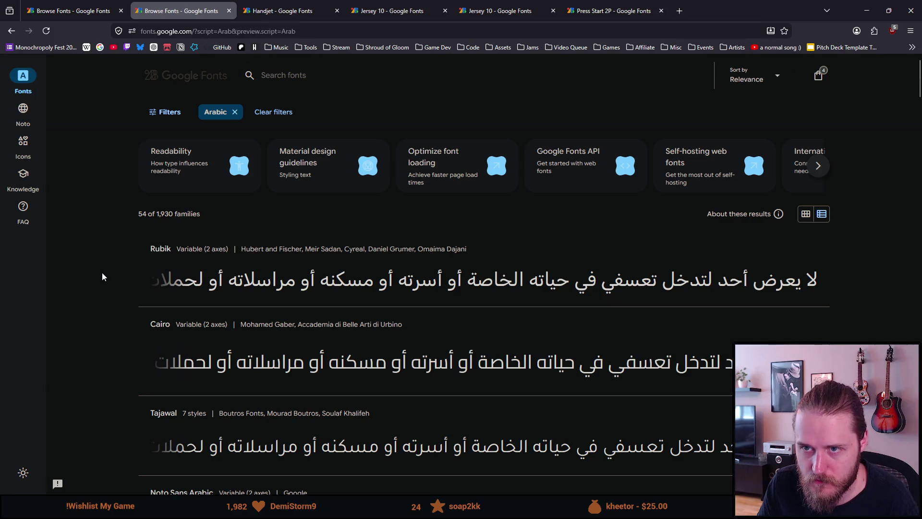
# Step: Switch back to the Handjet specimen tab with its Arabic preview
pyautogui.click(288, 10)
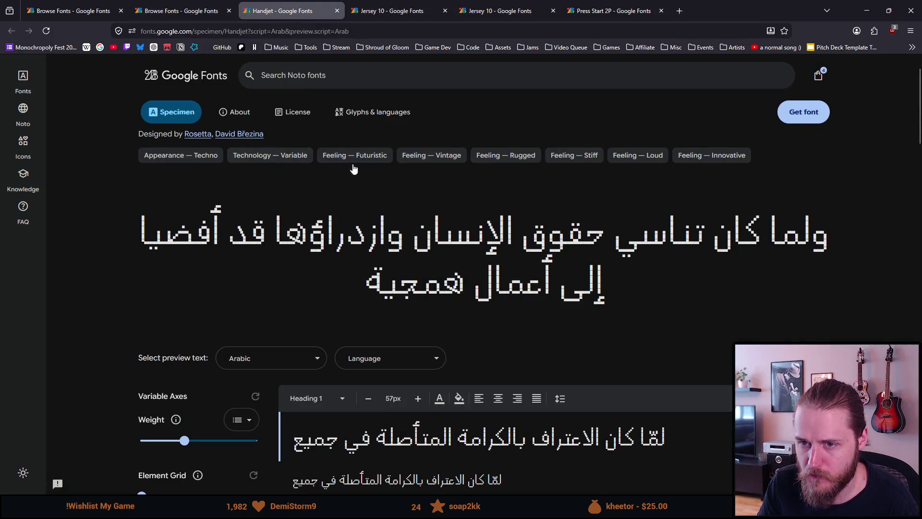
# Step: Save the Handjet page as a bookmark named 'Arabic - Handjet'
pyautogui.click(783, 31)
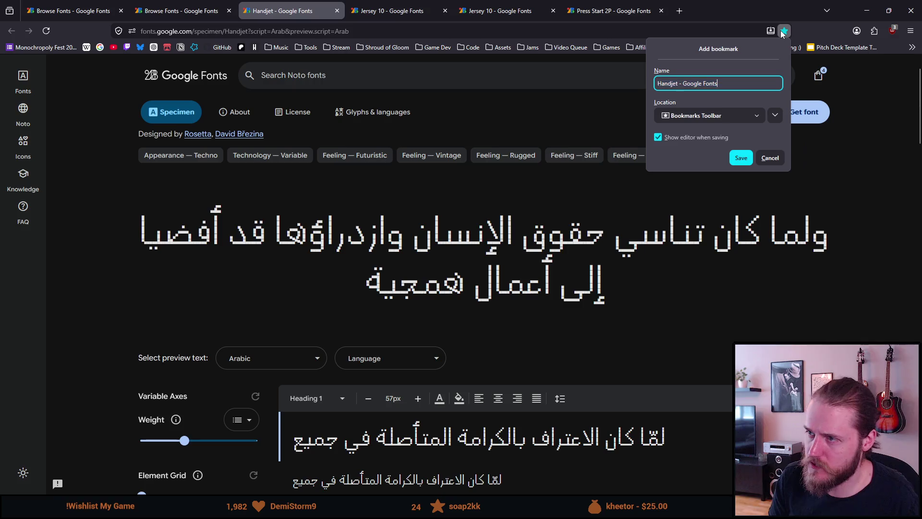
pyautogui.press('BackSpace')
pyautogui.press('BackSpace')
pyautogui.press('BackSpace')
pyautogui.press('BackSpace')
pyautogui.press('BackSpace')
pyautogui.press('BackSpace')
pyautogui.write('Handjet')
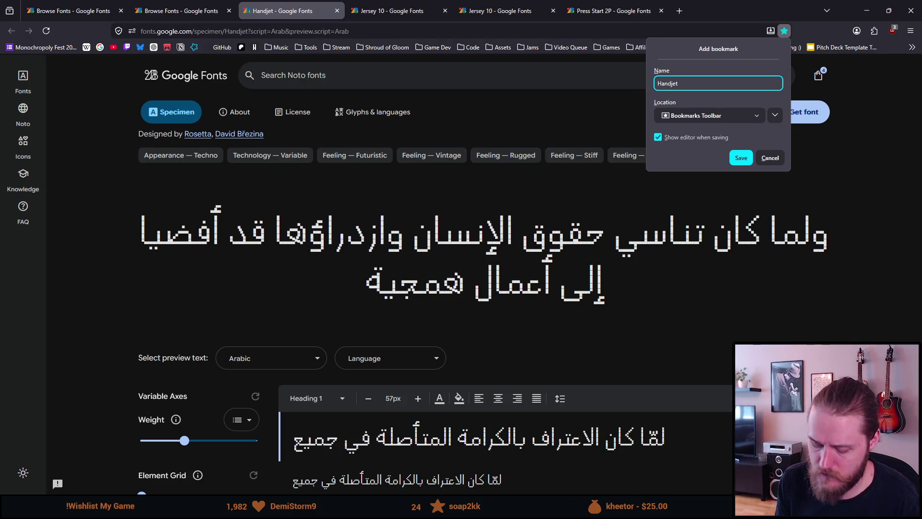
pyautogui.write('Arabic -')
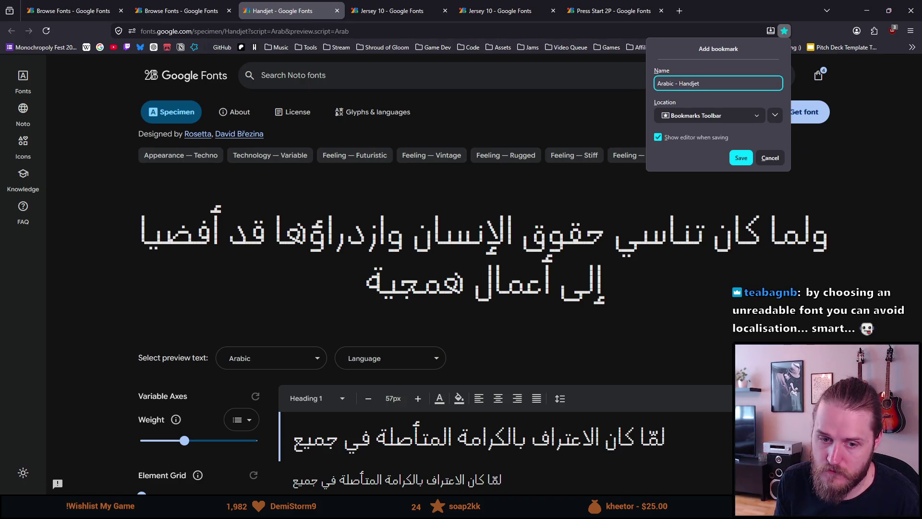
pyautogui.press('Return')
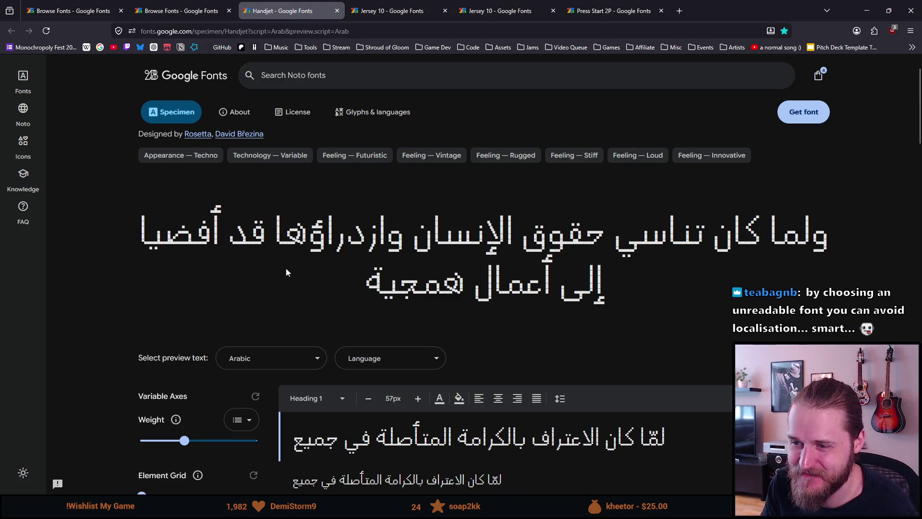
pyautogui.scroll(-3, 251, 230)
pyautogui.scroll(3, 248, 232)
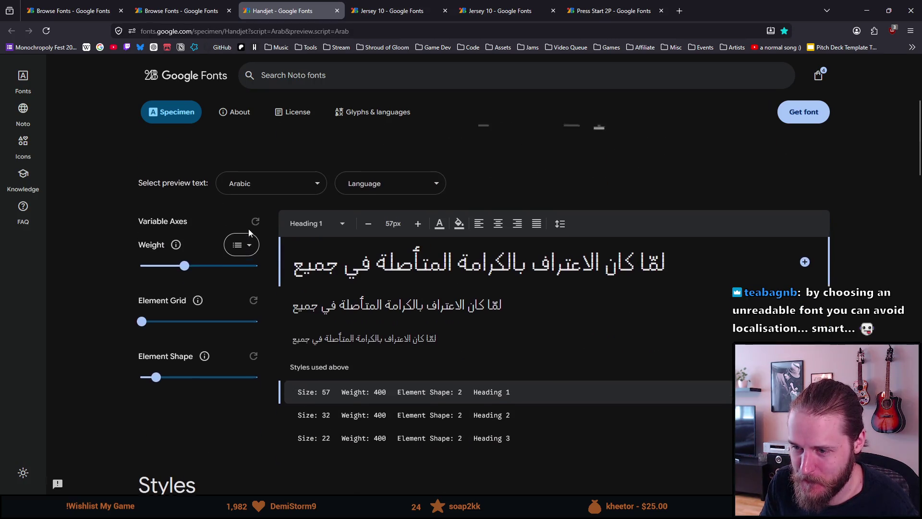
# Step: Briefly select the Arabic preview text, then move through the Arabic results tab to the first Browse Fonts tab
pyautogui.moveTo(196, 223)
pyautogui.mouseDown()
pyautogui.moveTo(585, 281)
pyautogui.moveTo(435, 250)
pyautogui.moveTo(553, 277)
pyautogui.mouseUp()
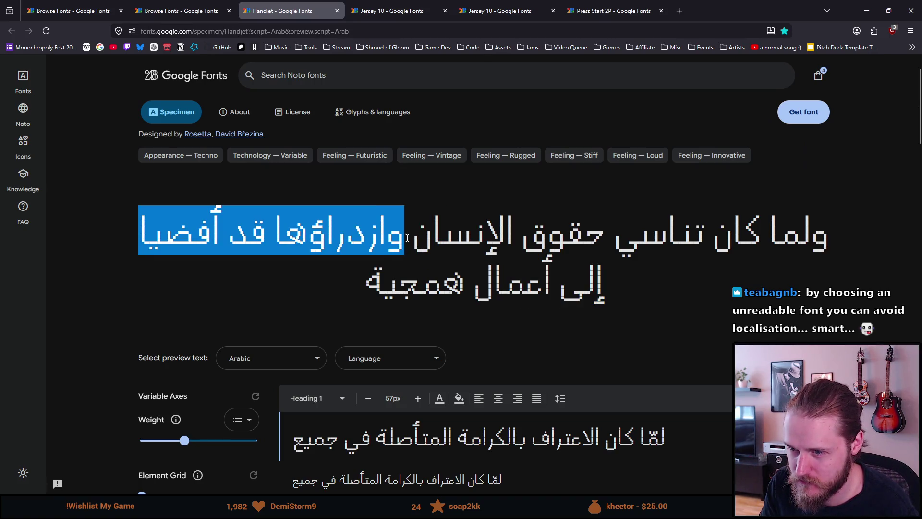
pyautogui.click(389, 281)
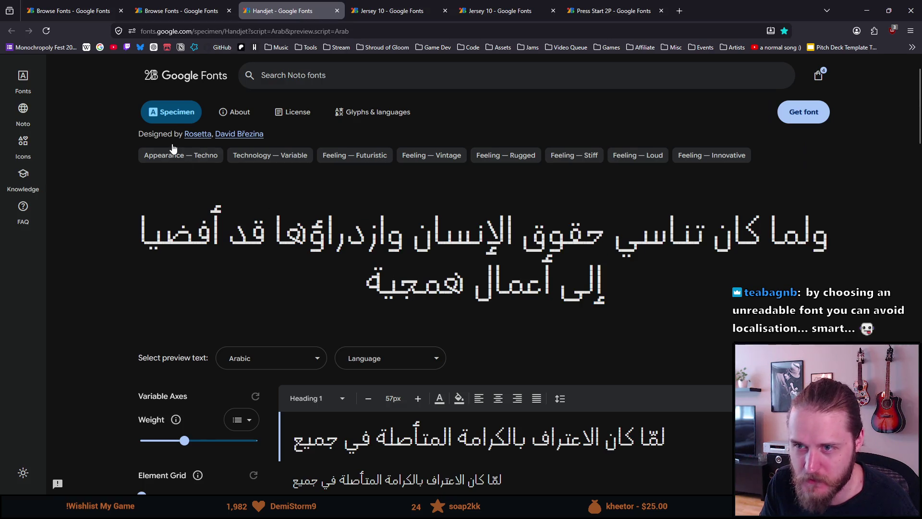
pyautogui.click(208, 6)
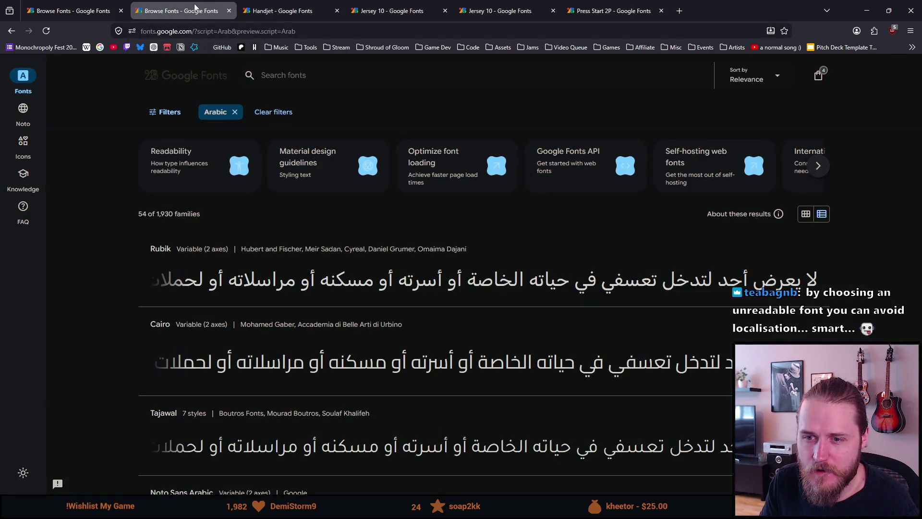
pyautogui.click(76, 9)
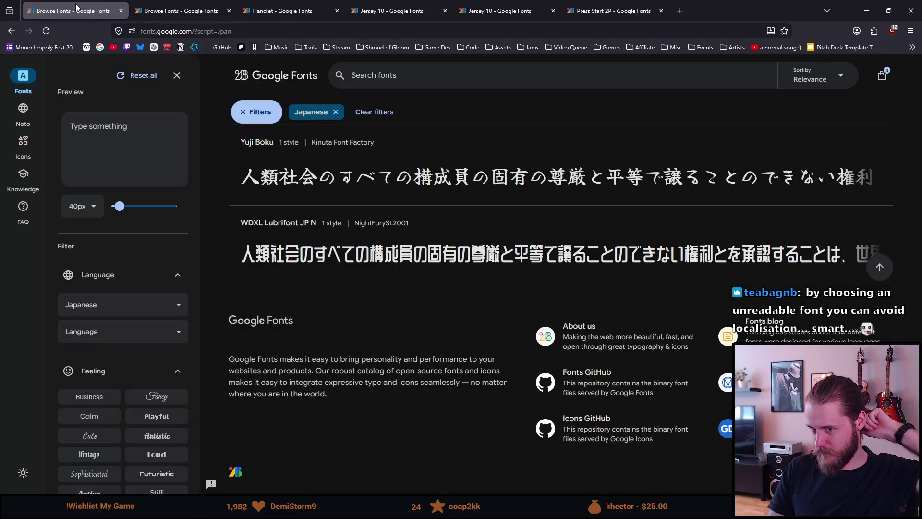
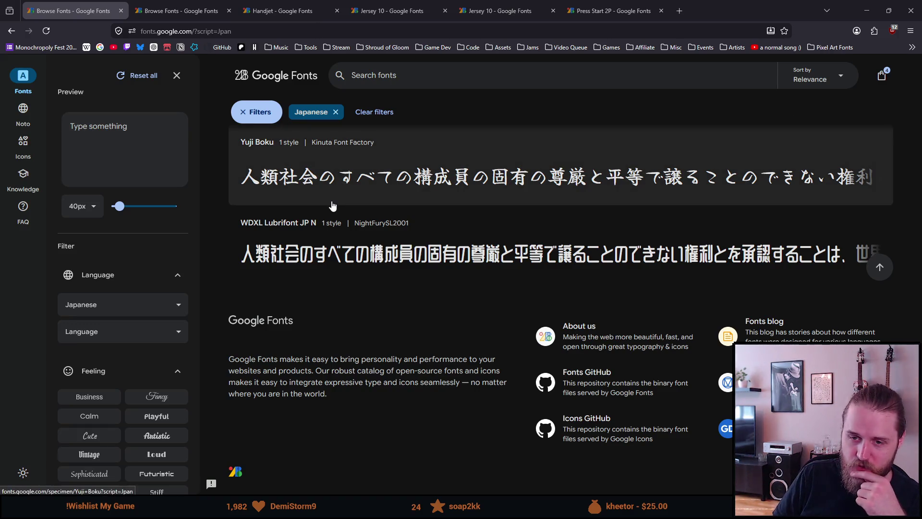
# Step: Search Google for 'simplified chinese pixel art font' in a new tab and show image results
pyautogui.click(678, 10)
pyautogui.write('chinese')
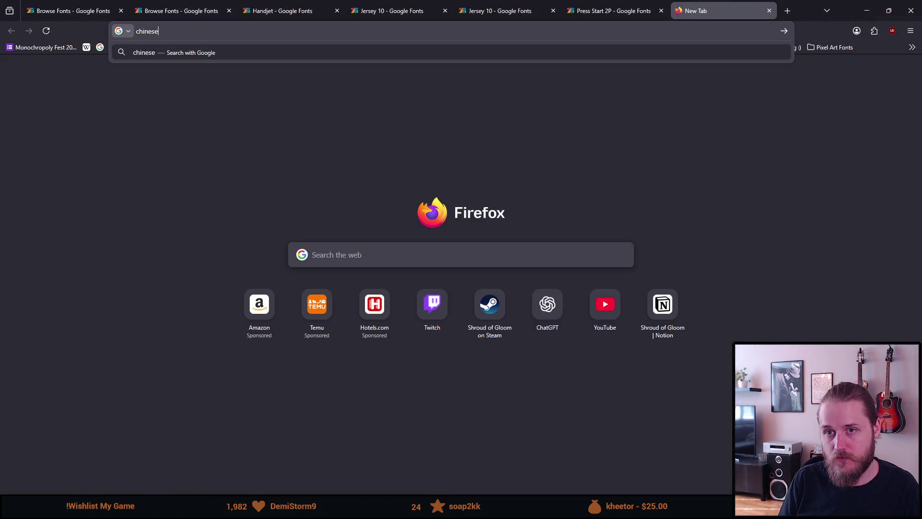
pyautogui.press('Home')
pyautogui.write('simplified')
pyautogui.press('End')
pyautogui.write('pixel art font')
pyautogui.press('Return')
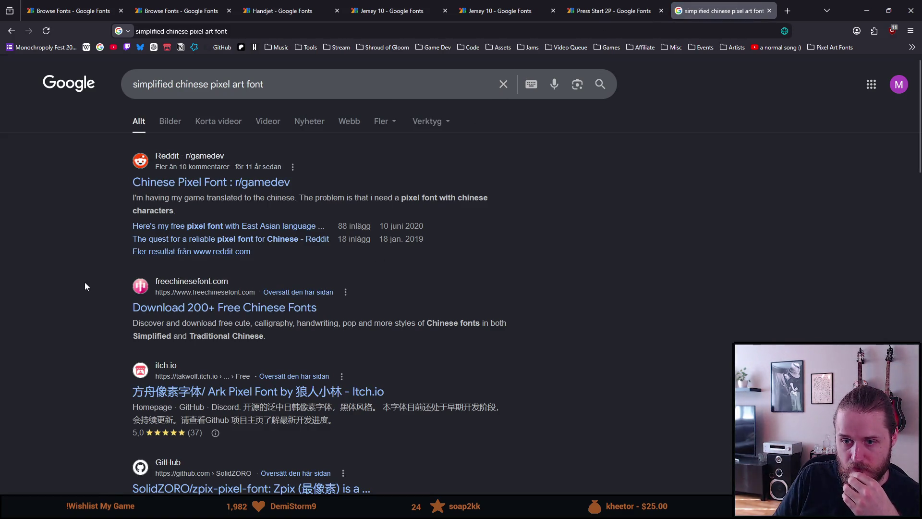
pyautogui.scroll(-1, 83, 283)
pyautogui.scroll(1, 87, 278)
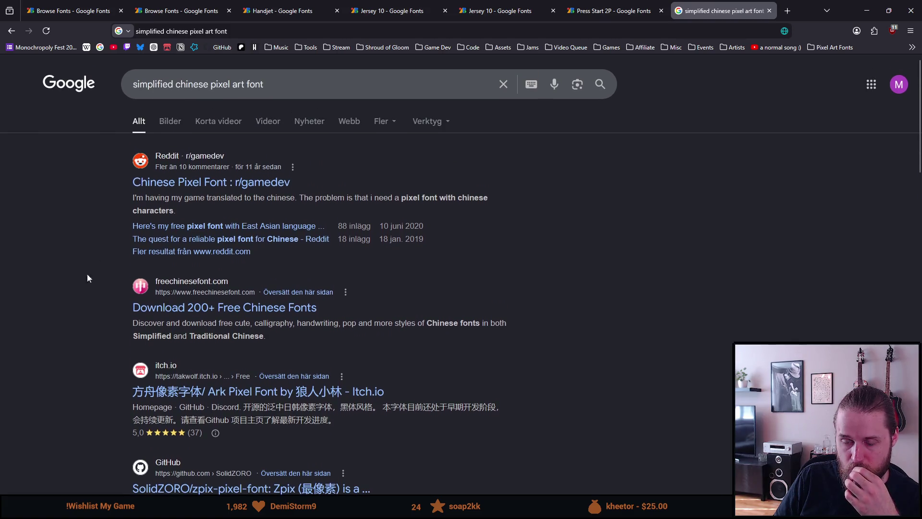
pyautogui.click(162, 123)
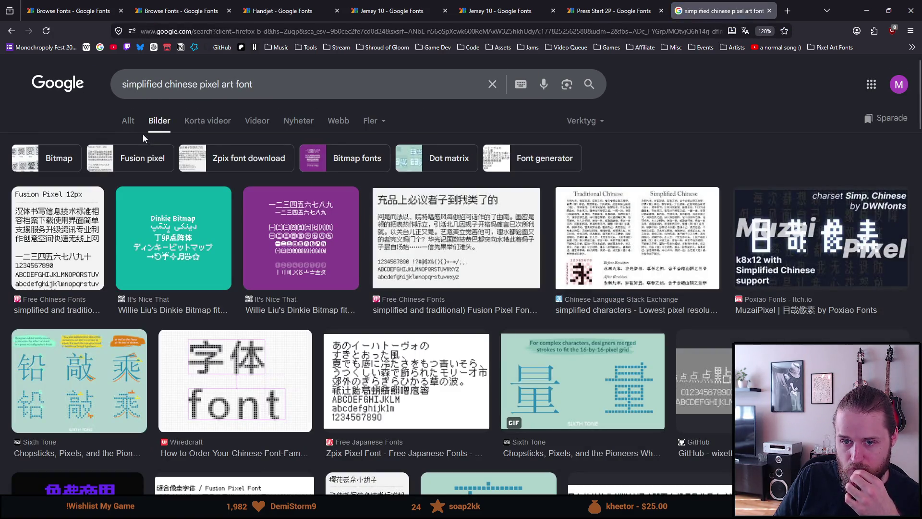
# Step: Preview the Fusion Pixel and Reddit tiny pixel font samples, then close back to Google Fonts
pyautogui.click(85, 218)
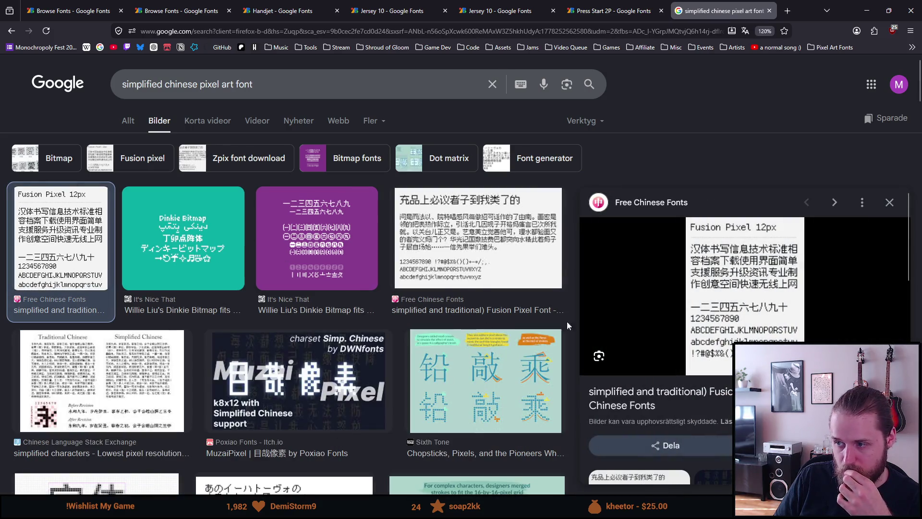
pyautogui.click(463, 257)
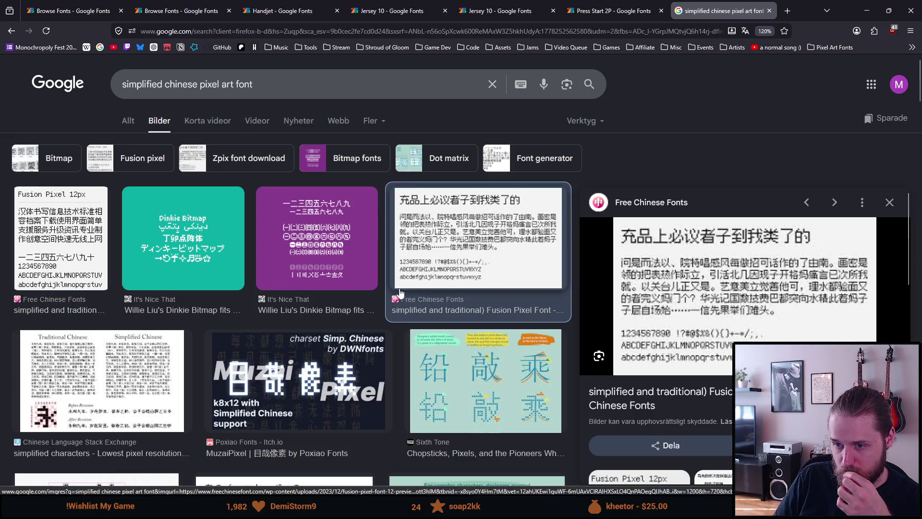
pyautogui.scroll(-3, 398, 294)
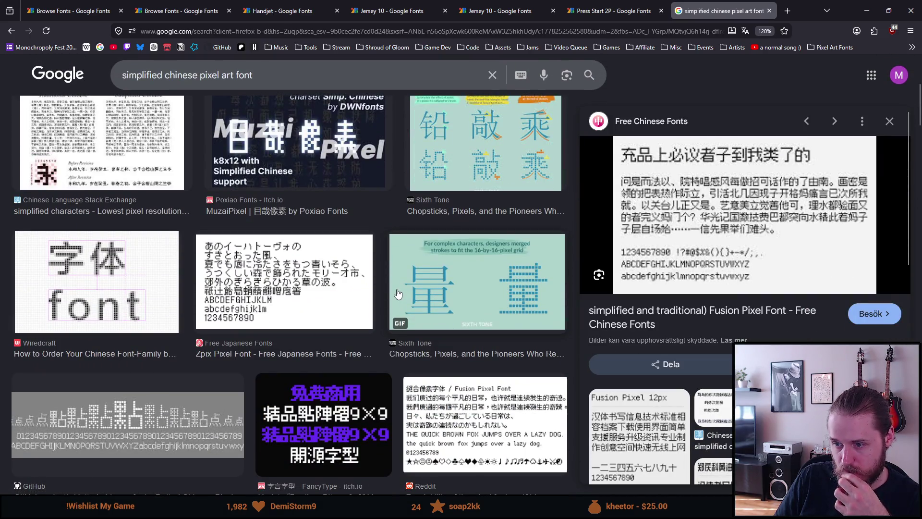
pyautogui.scroll(-1, 398, 293)
pyautogui.scroll(-1, 397, 292)
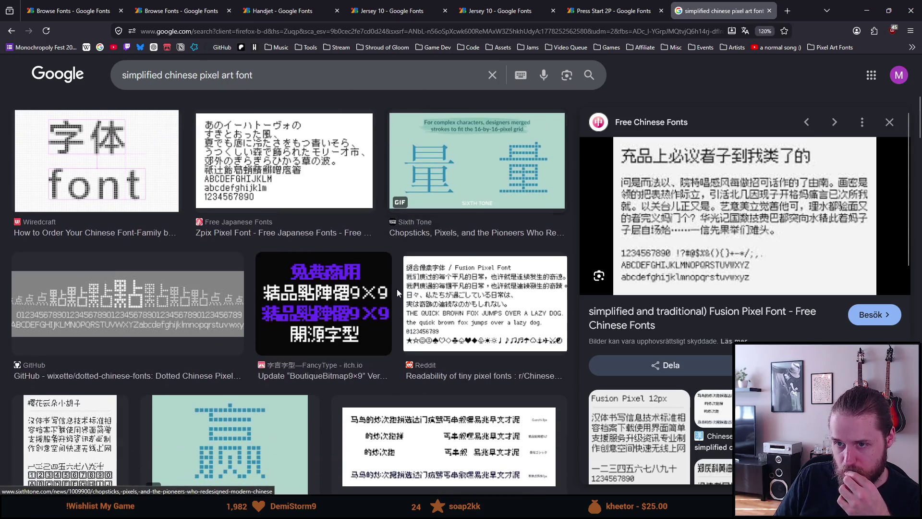
pyautogui.click(457, 294)
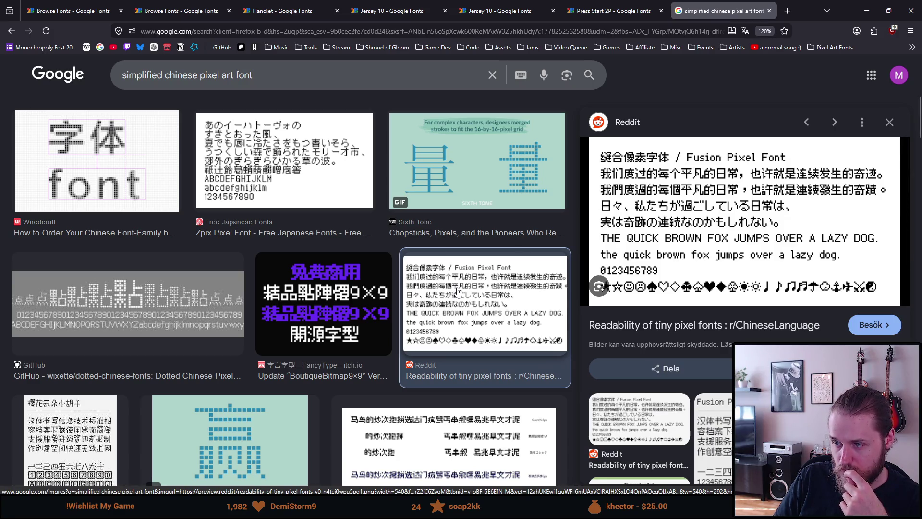
pyautogui.scroll(-1, 458, 291)
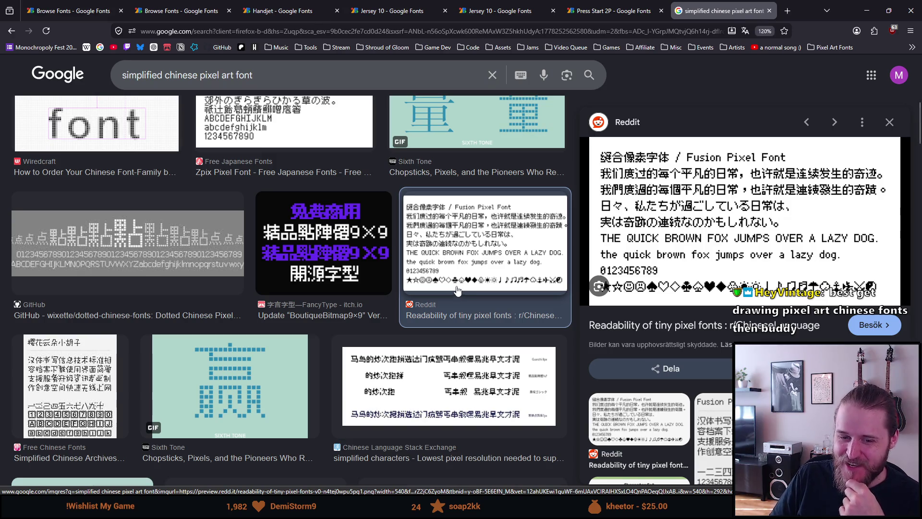
pyautogui.scroll(1, 447, 278)
pyautogui.scroll(4, 453, 278)
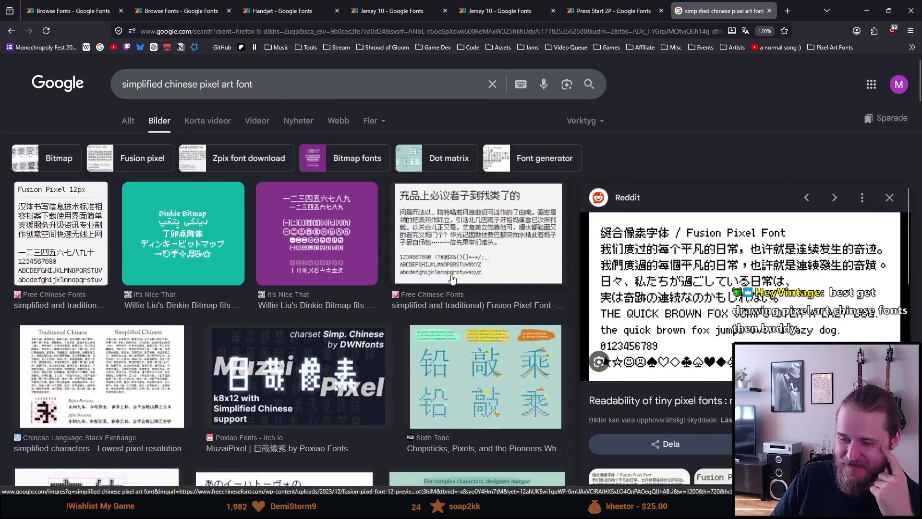
pyautogui.click(768, 11)
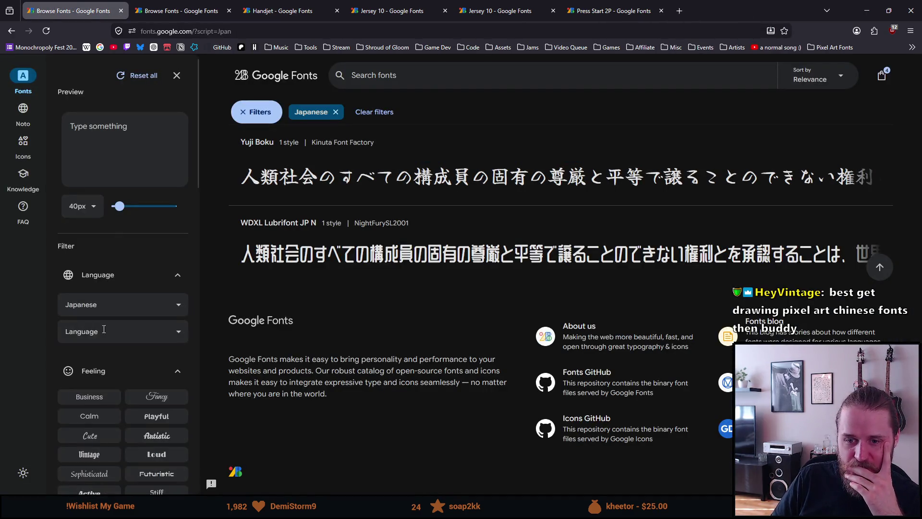
# Step: Filter Google Fonts by the Simplified Han writing system and drop the Japanese filter
pyautogui.click(124, 309)
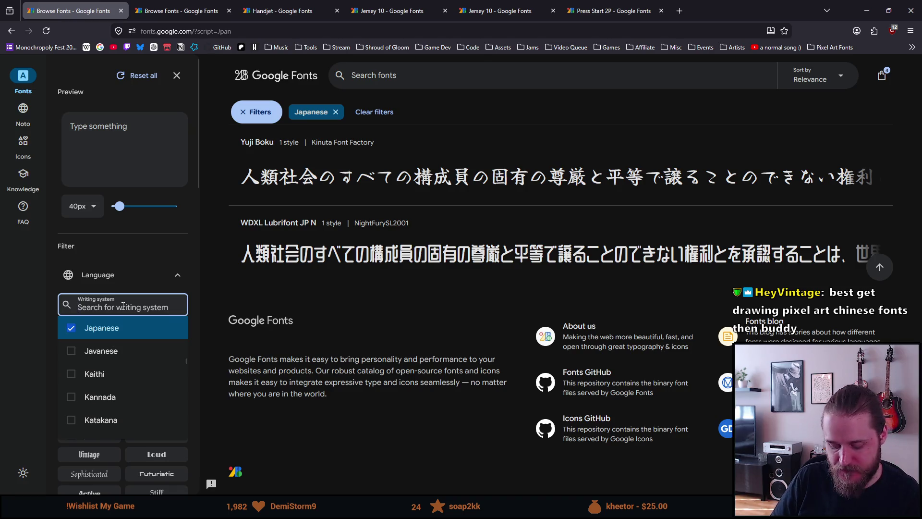
pyautogui.scroll(5, 123, 375)
pyautogui.write('s')
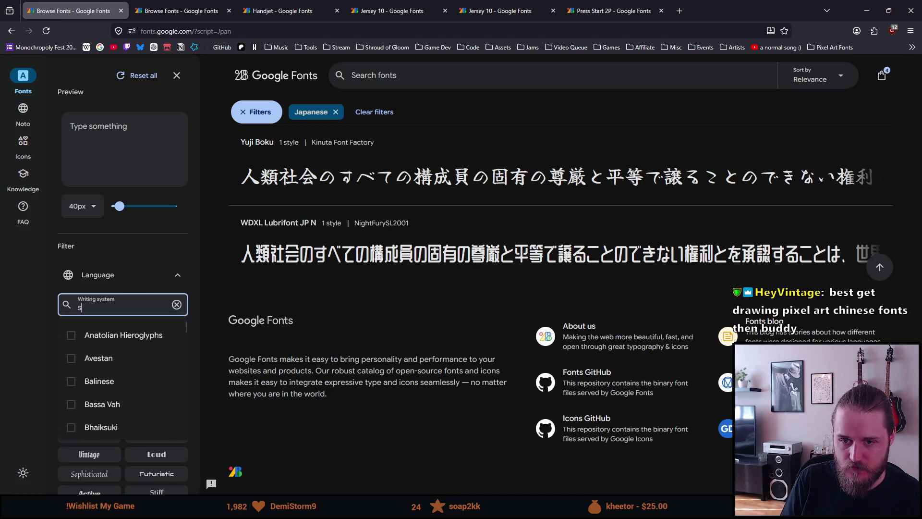
pyautogui.write('implifi')
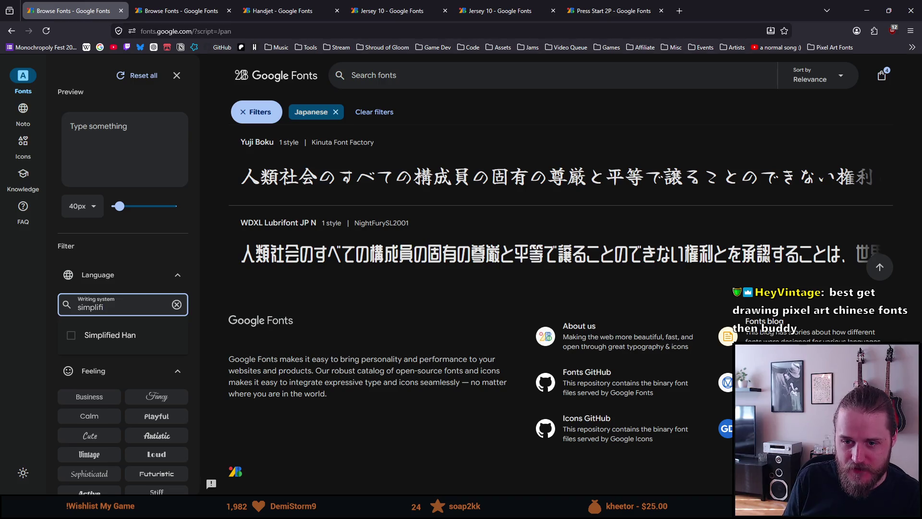
pyautogui.press('Return')
pyautogui.click(260, 268)
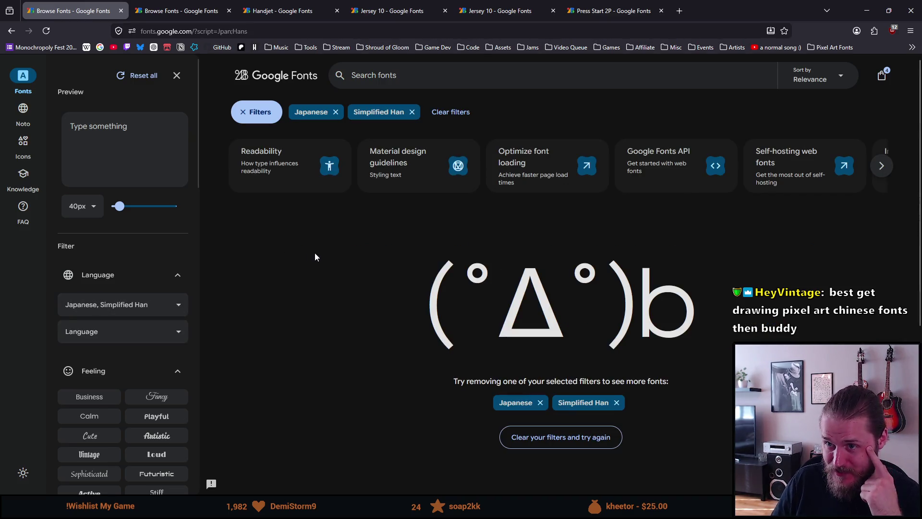
pyautogui.click(335, 111)
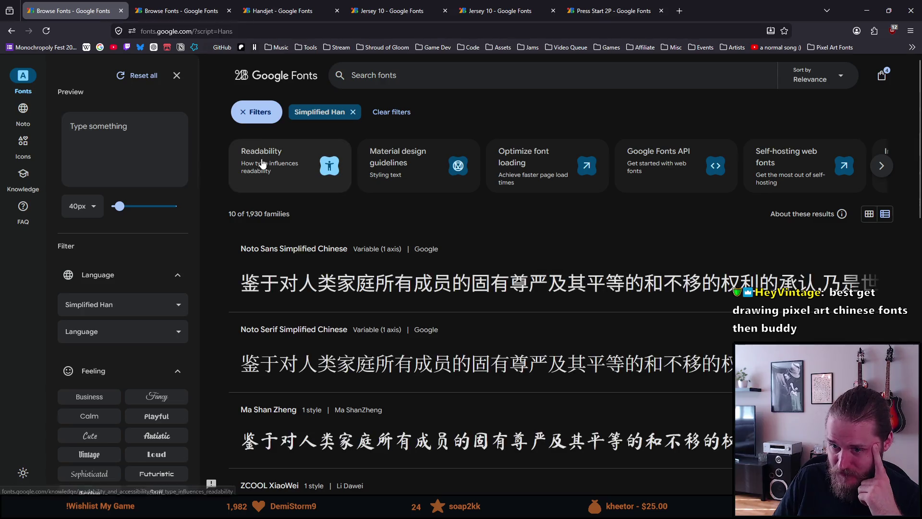
pyautogui.scroll(-1, 275, 272)
pyautogui.scroll(-1, 274, 272)
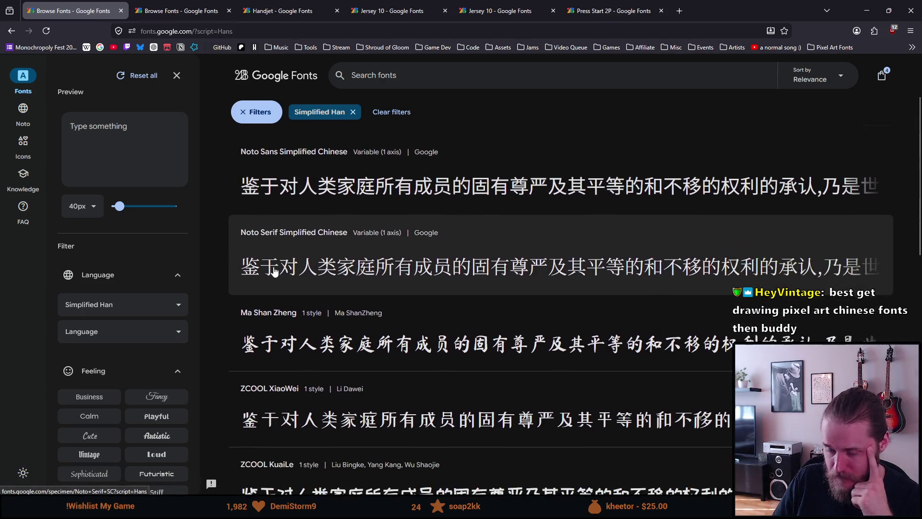
pyautogui.scroll(-1, 274, 271)
pyautogui.scroll(-1, 263, 271)
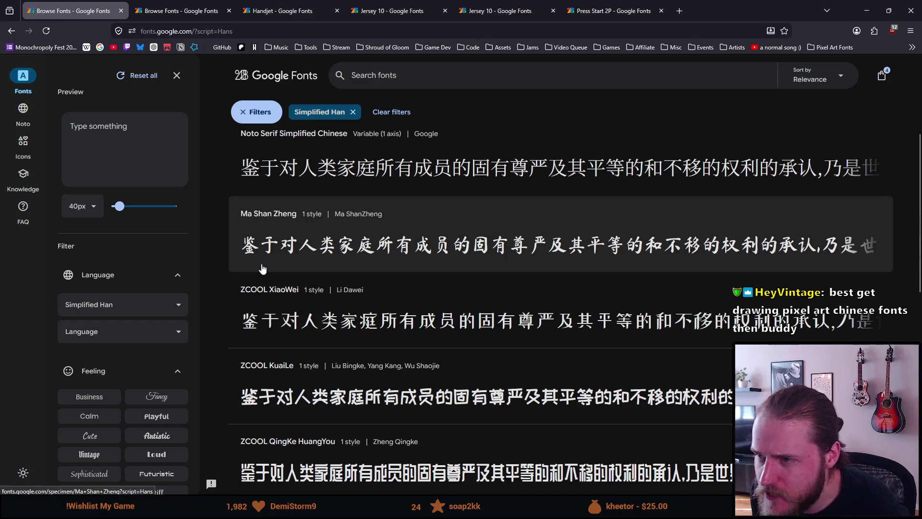
pyautogui.scroll(3, 263, 270)
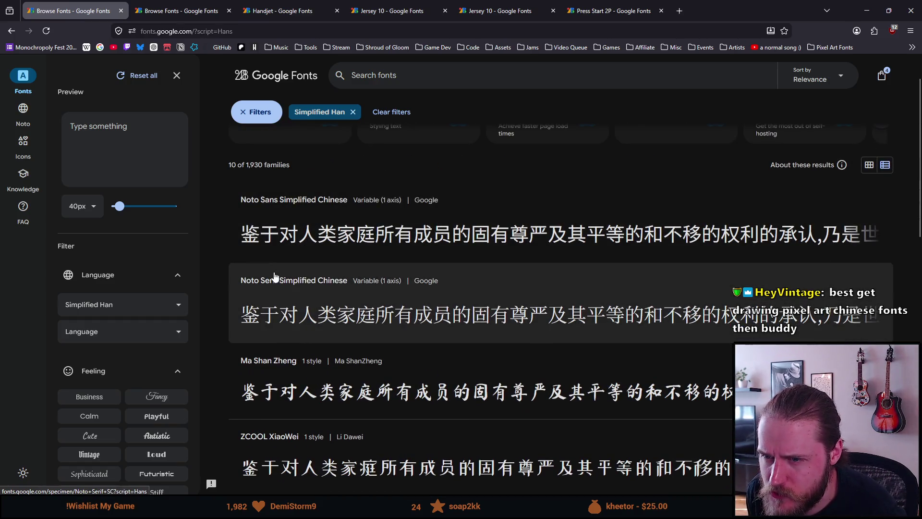
pyautogui.scroll(-2, 275, 276)
pyautogui.scroll(-1, 274, 275)
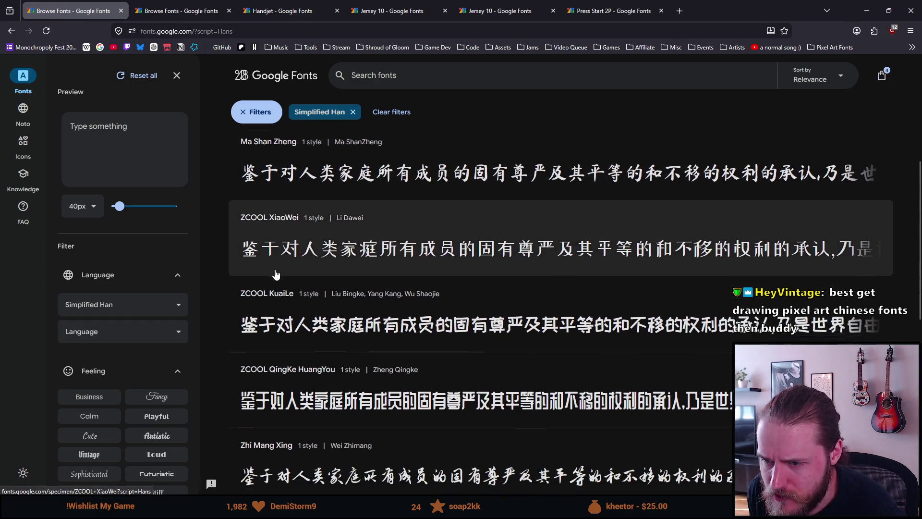
pyautogui.scroll(-1, 282, 320)
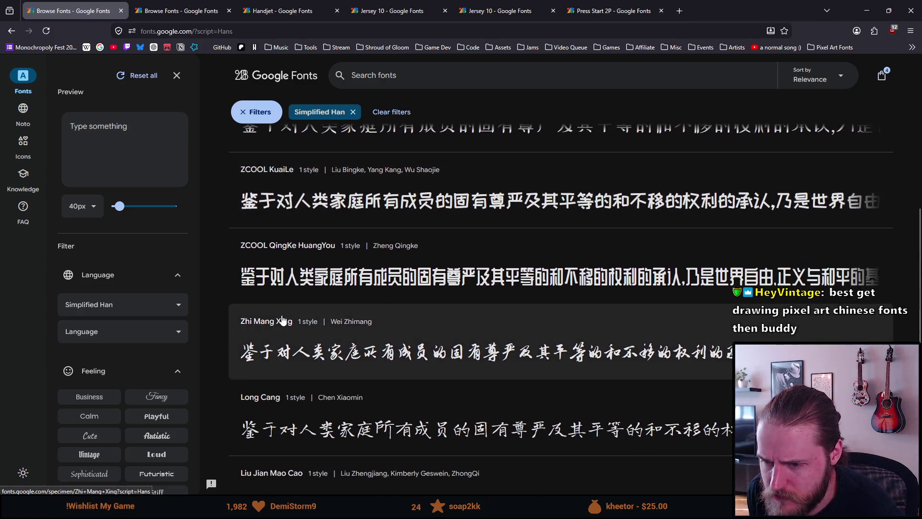
pyautogui.scroll(-2, 282, 320)
pyautogui.scroll(6, 288, 216)
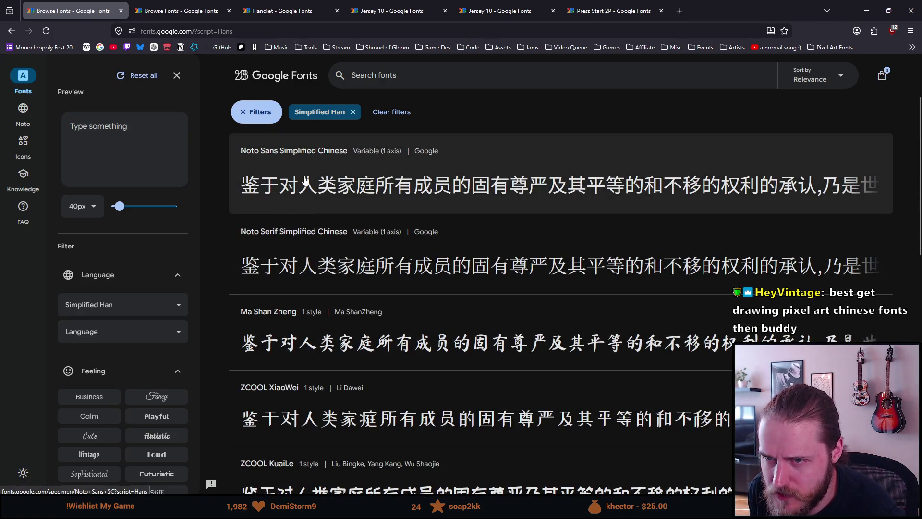
pyautogui.scroll(-4, 310, 202)
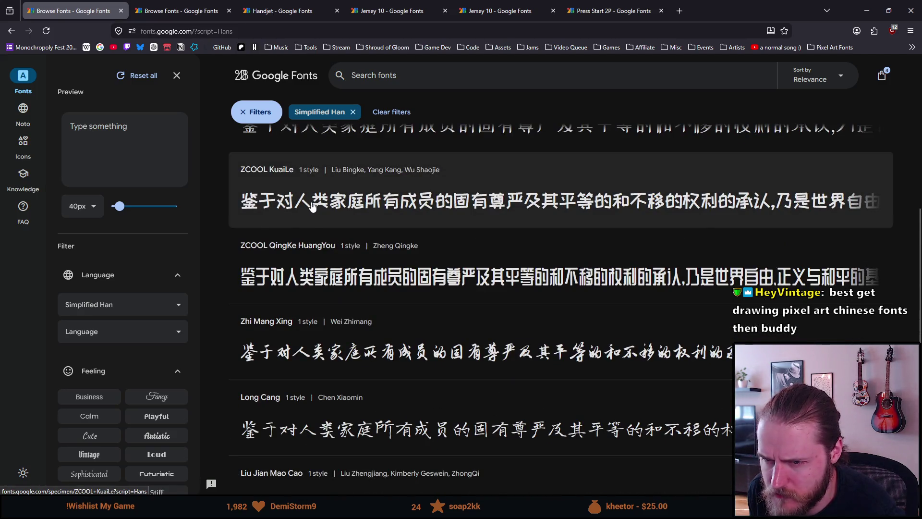
pyautogui.scroll(-2, 336, 290)
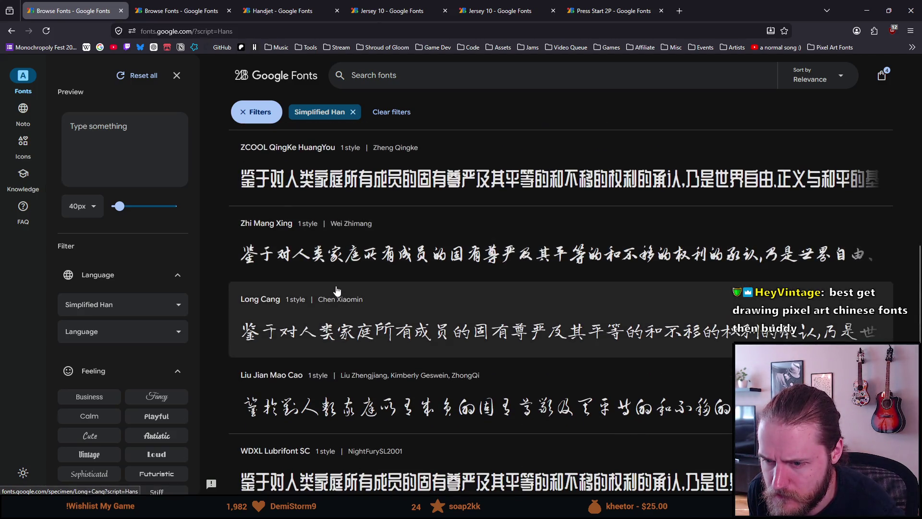
pyautogui.scroll(-2, 337, 291)
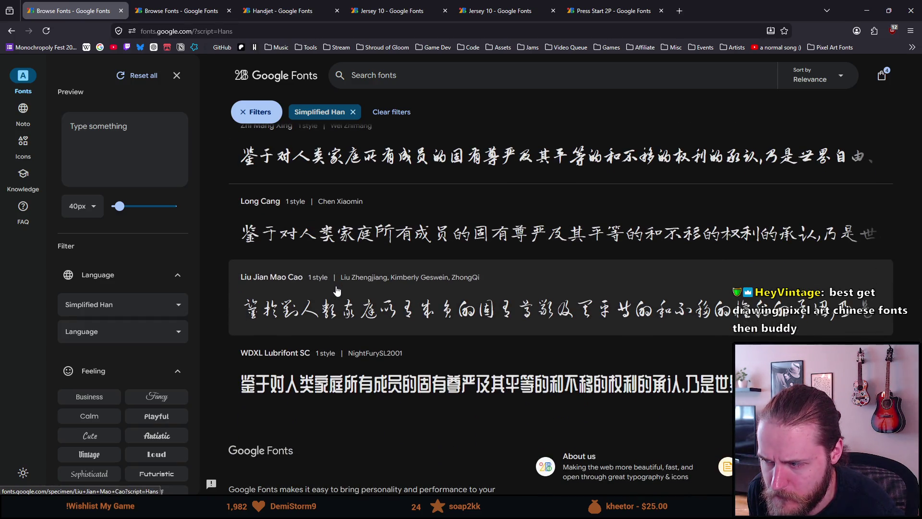
pyautogui.scroll(-1, 336, 290)
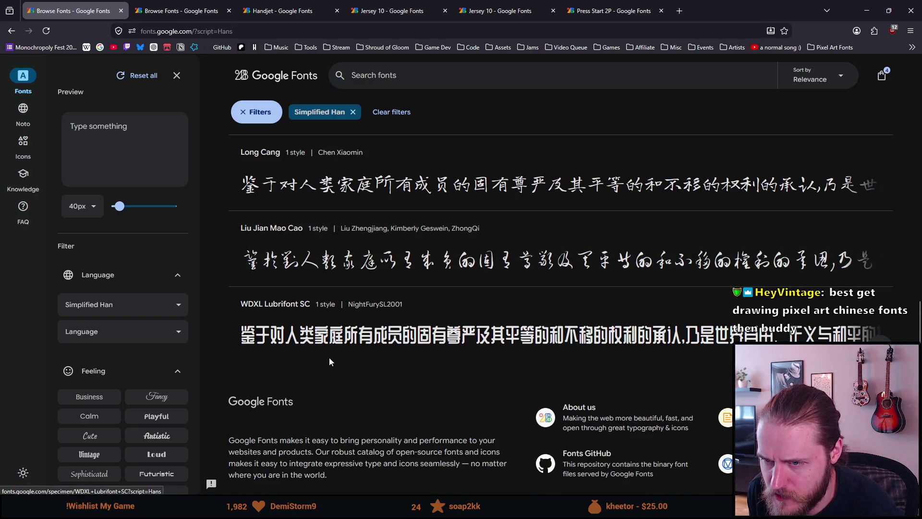
pyautogui.scroll(6, 326, 350)
pyautogui.scroll(5, 326, 350)
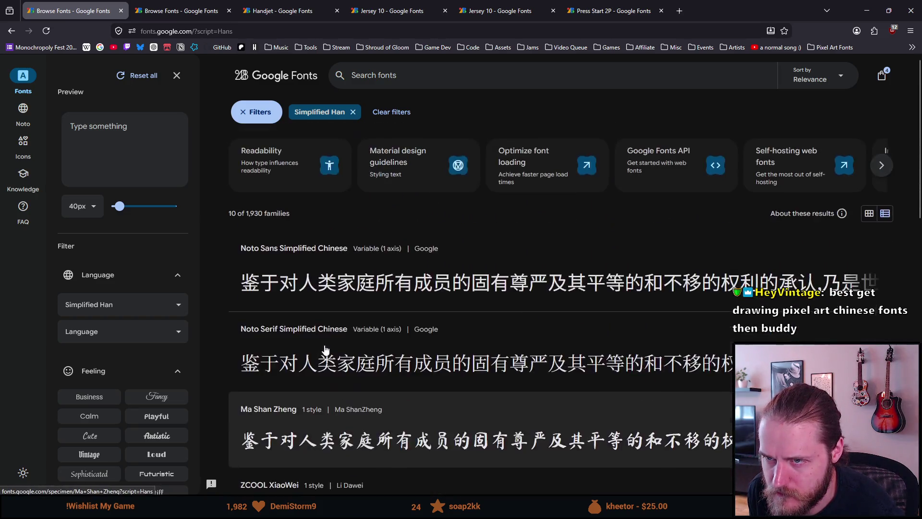
# Step: Filter the catalogue to Chinese (Simplified) language fonts, then minimize the browser
pyautogui.click(353, 113)
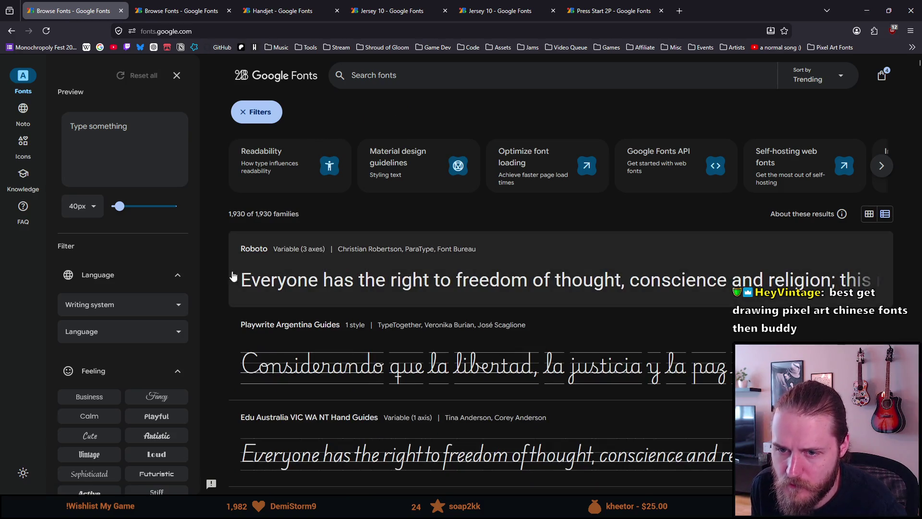
pyautogui.click(154, 327)
pyautogui.write('ch')
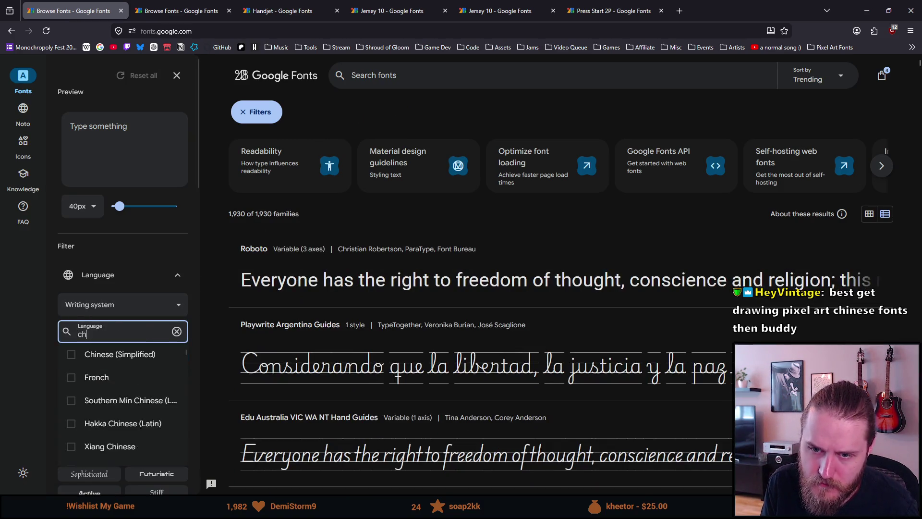
pyautogui.write('in')
pyautogui.click(116, 358)
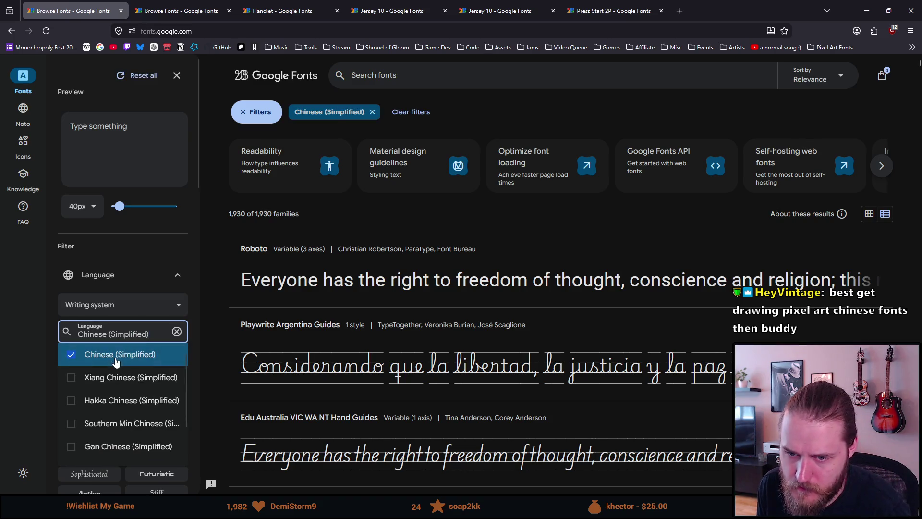
pyautogui.click(187, 249)
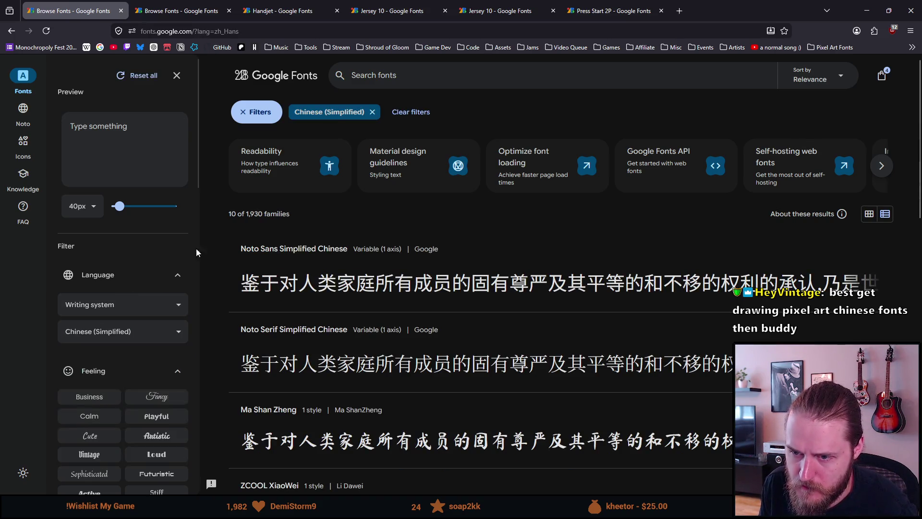
pyautogui.scroll(-2, 241, 257)
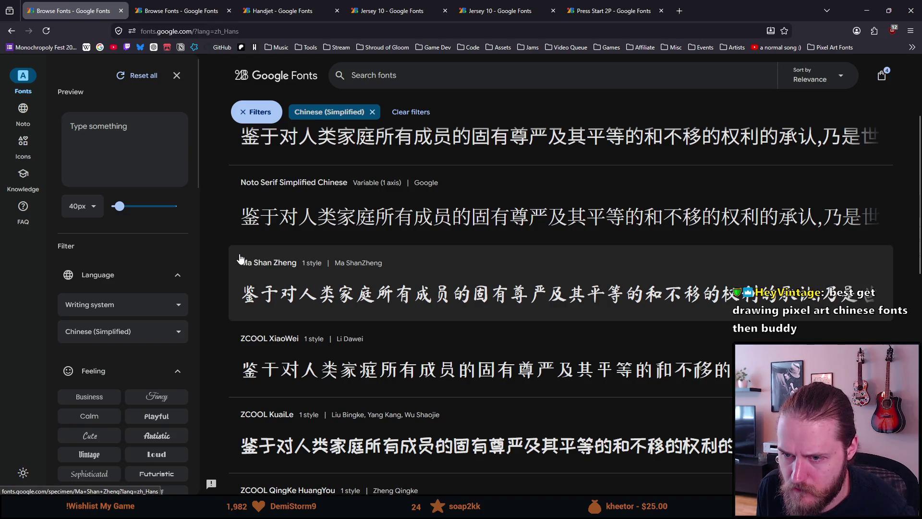
pyautogui.scroll(-2, 240, 259)
pyautogui.scroll(-2, 238, 259)
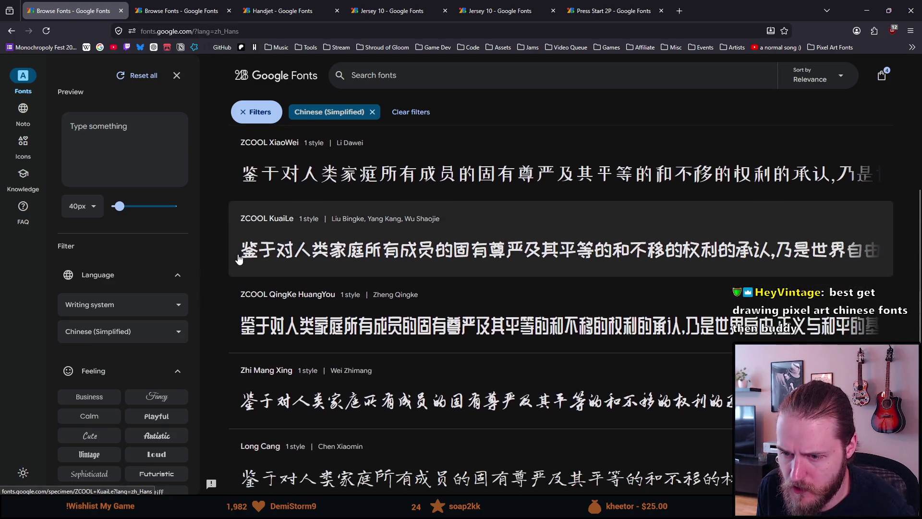
pyautogui.scroll(-1, 235, 259)
pyautogui.scroll(-2, 234, 259)
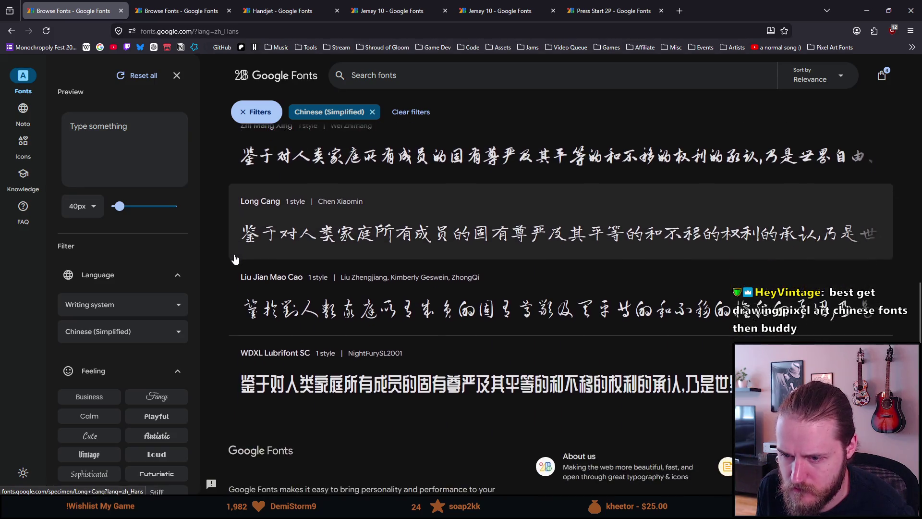
pyautogui.scroll(-1, 234, 259)
pyautogui.scroll(5, 234, 259)
pyautogui.scroll(5, 237, 259)
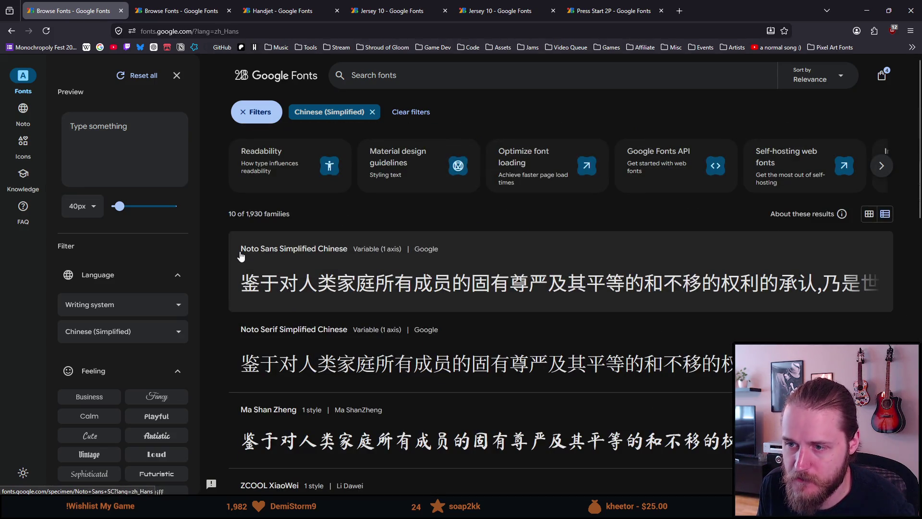
pyautogui.click(865, 10)
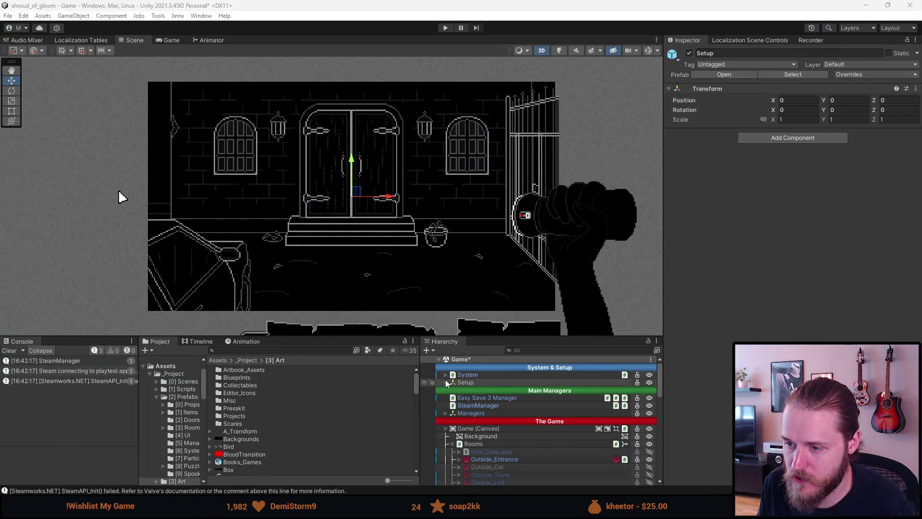
# Step: Create an empty object named FontManager under System in the Hierarchy
pyautogui.click(446, 376)
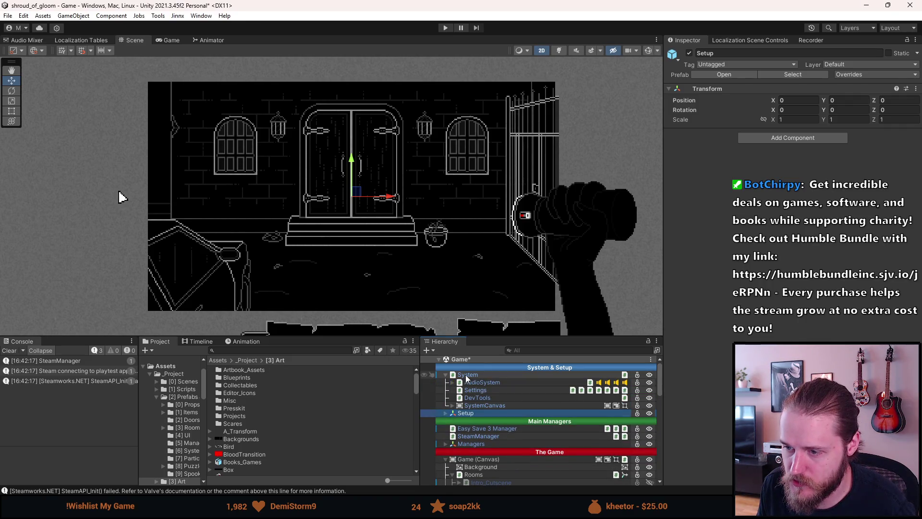
pyautogui.rightClick(466, 377)
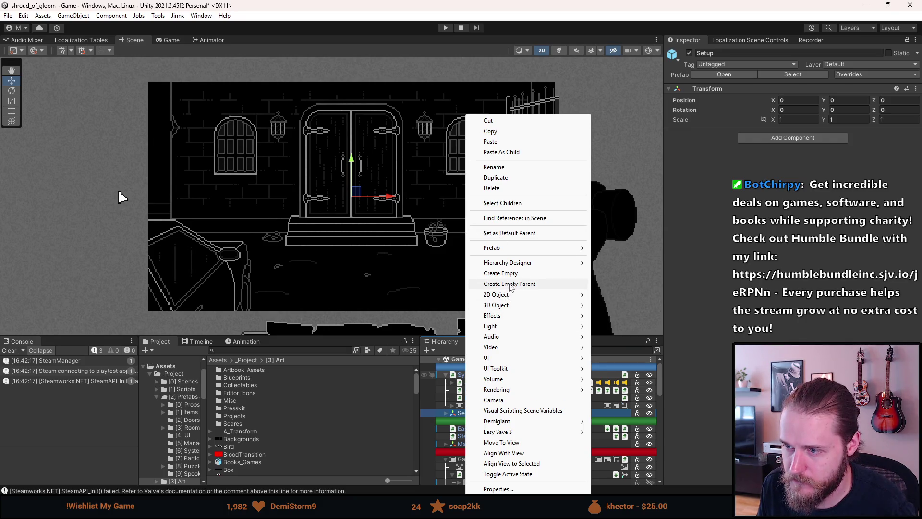
pyautogui.click(510, 276)
pyautogui.write('FontM')
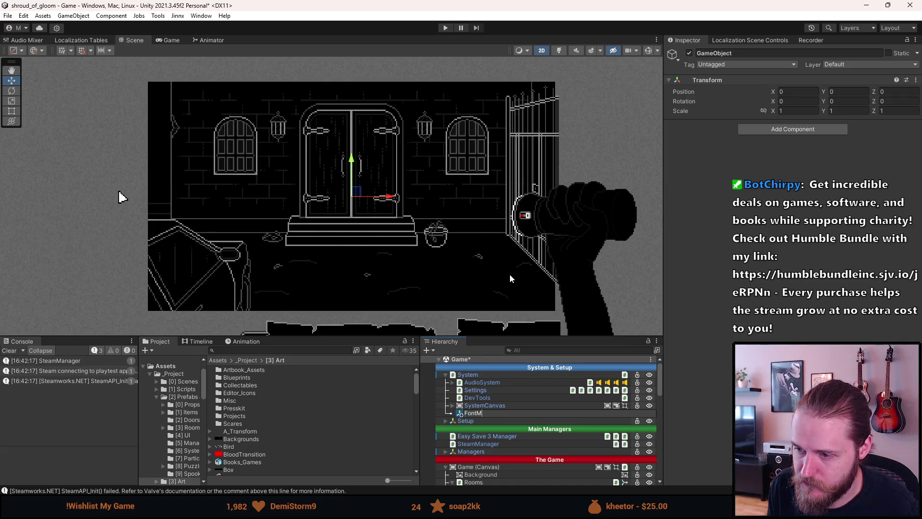
pyautogui.write('anager')
pyautogui.press('Return')
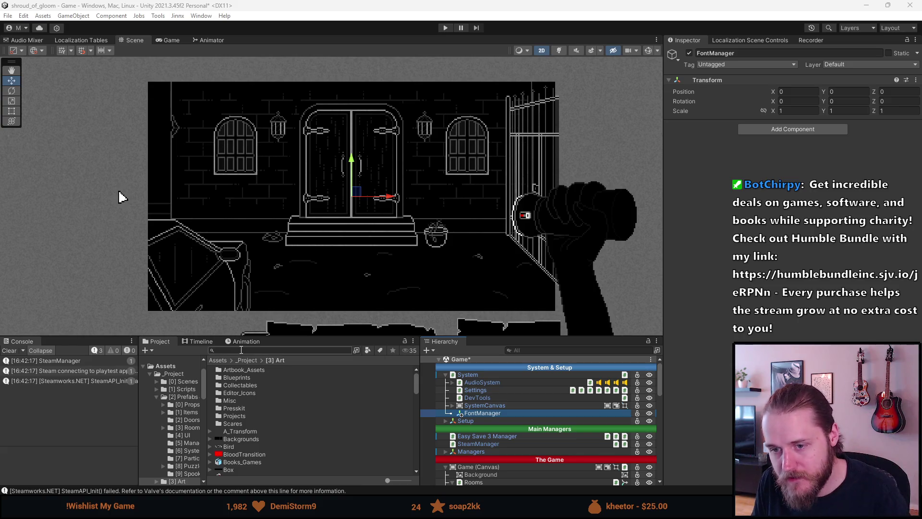
pyautogui.click(216, 351)
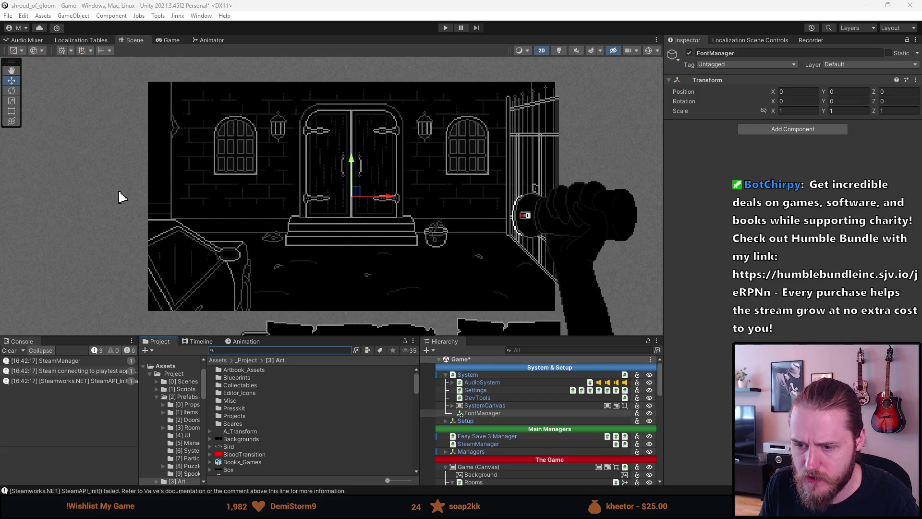
pyautogui.hotkey('alt', 'Tab')
# Step: Commit nine files as 'Steering Wheel Movement', push to origin, and hide GitHub Desktop
pyautogui.click(243, 287)
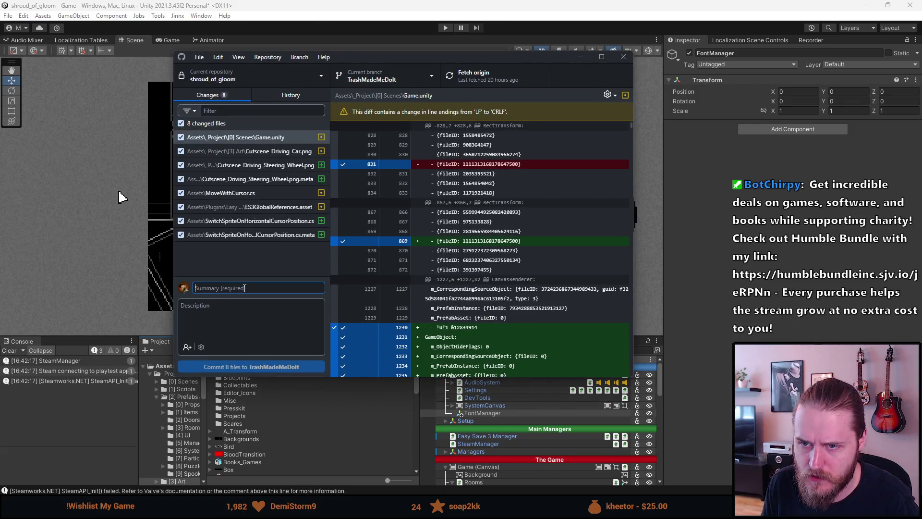
pyautogui.write('Steering Wheel Movement')
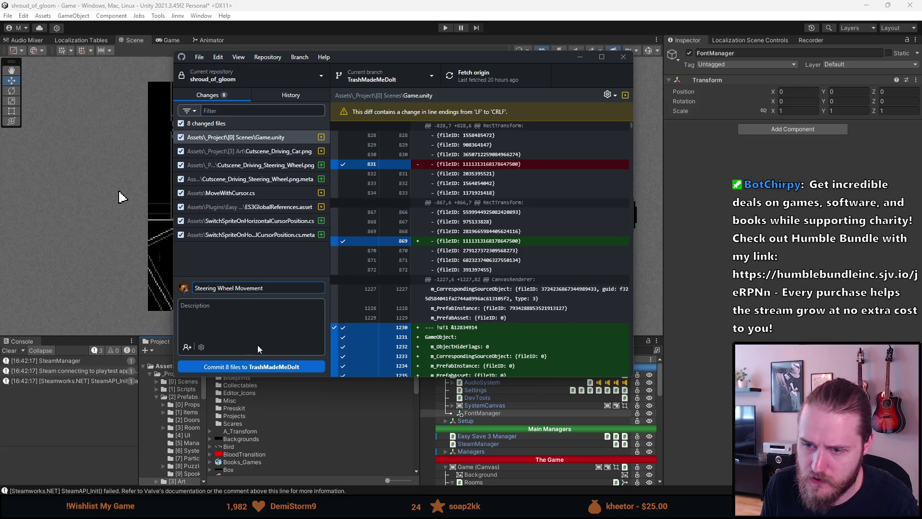
pyautogui.click(249, 4)
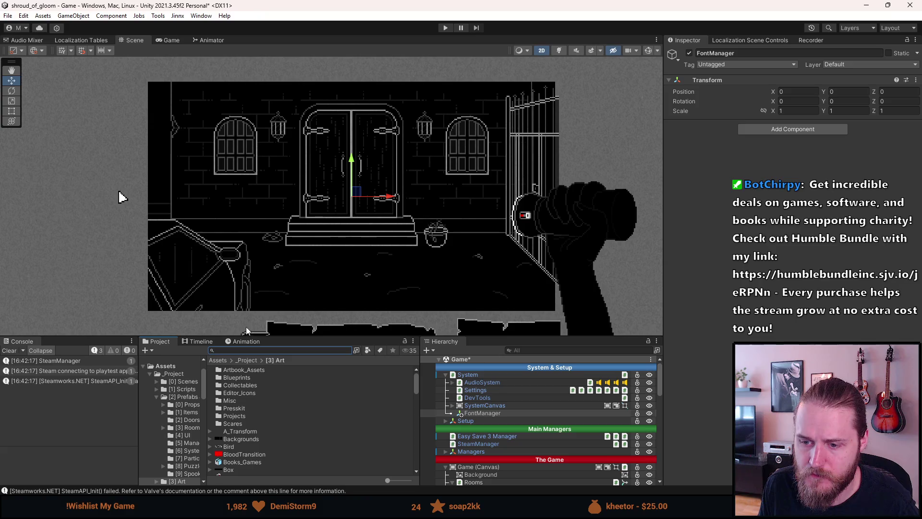
pyautogui.hotkey('alt', 'Tab')
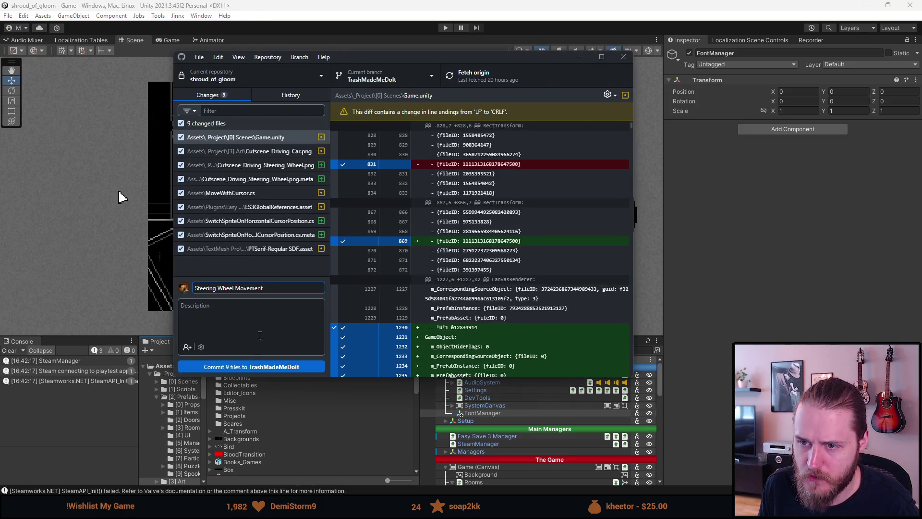
pyautogui.click(268, 366)
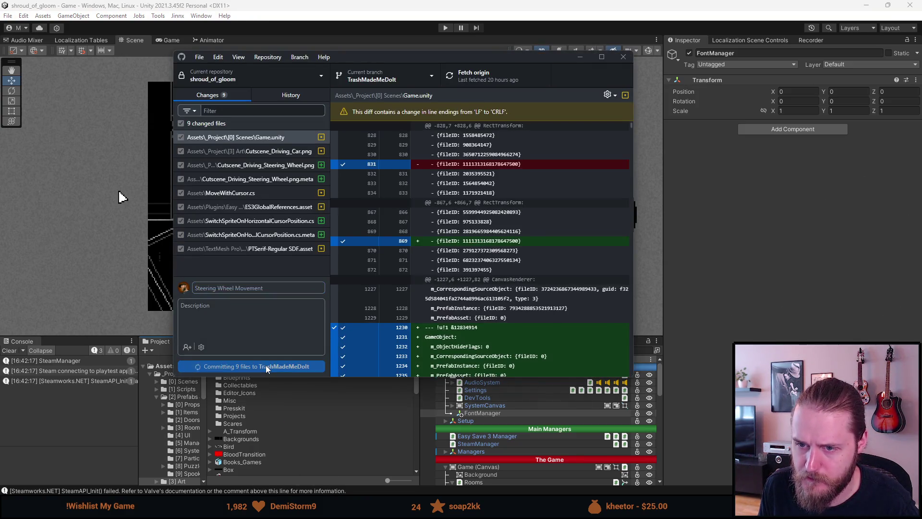
pyautogui.click(471, 75)
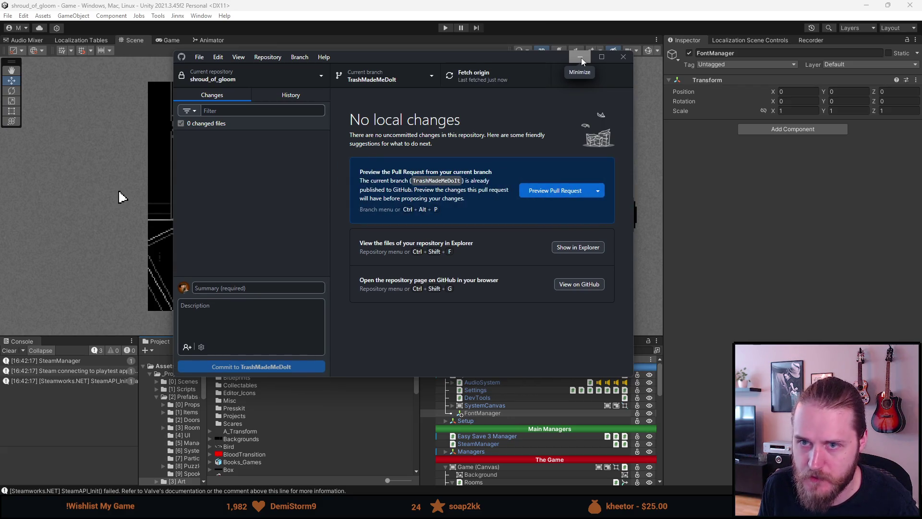
pyautogui.click(582, 58)
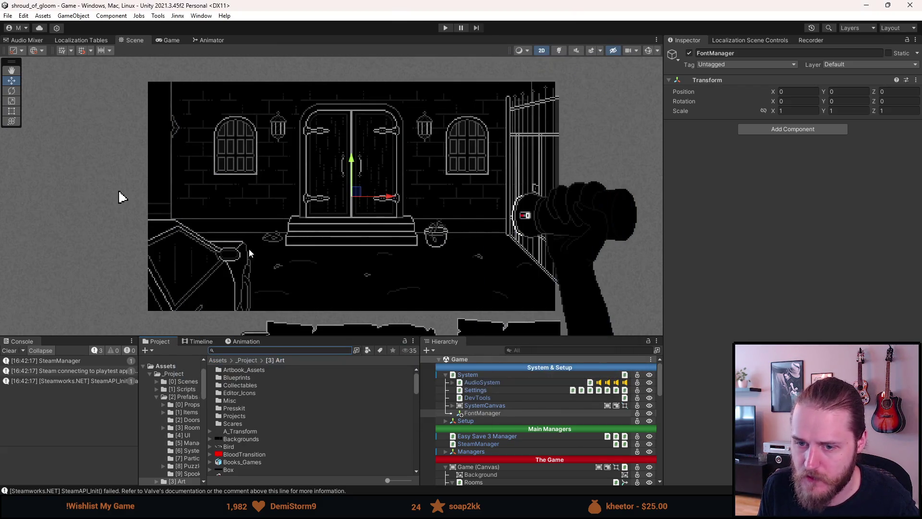
# Step: Inspect the SpecialElite-Regular asset in the TextMesh Pro Fonts folder, then select FontManager
pyautogui.click(6, 350)
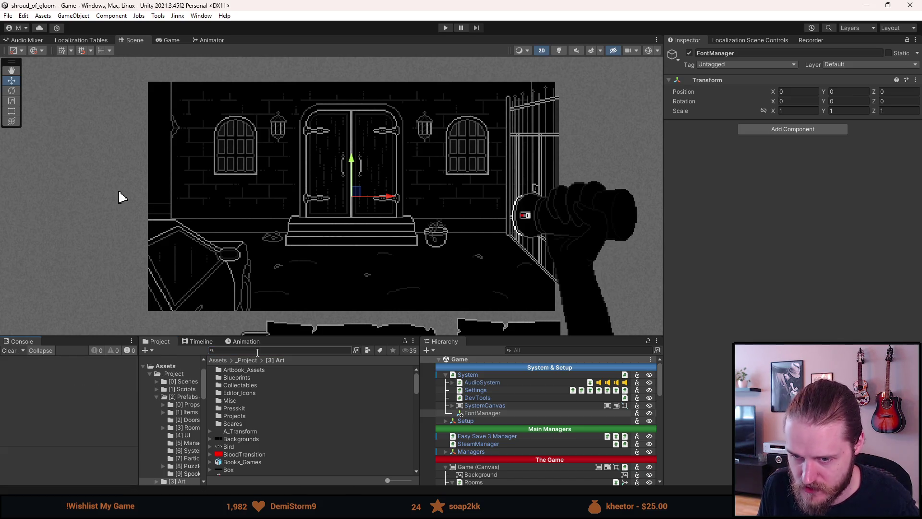
pyautogui.scroll(-4, 178, 430)
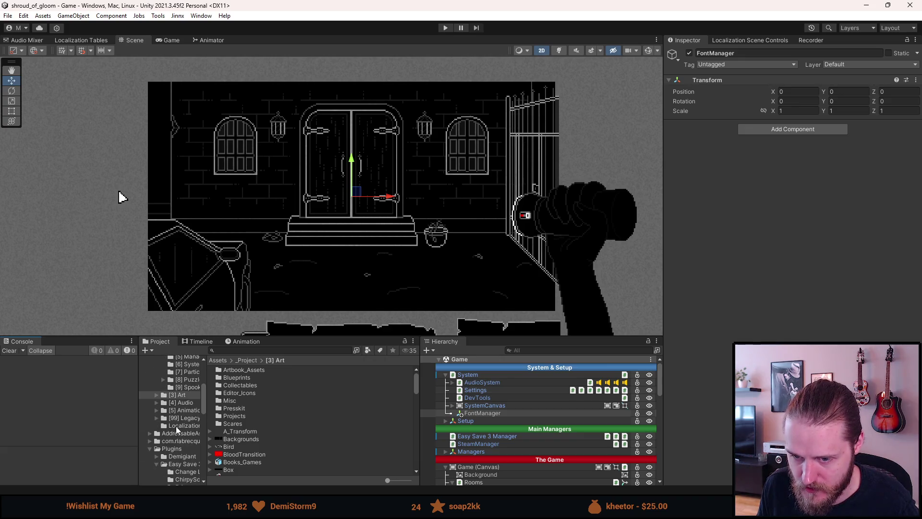
pyautogui.scroll(-2, 177, 429)
pyautogui.scroll(-2, 173, 430)
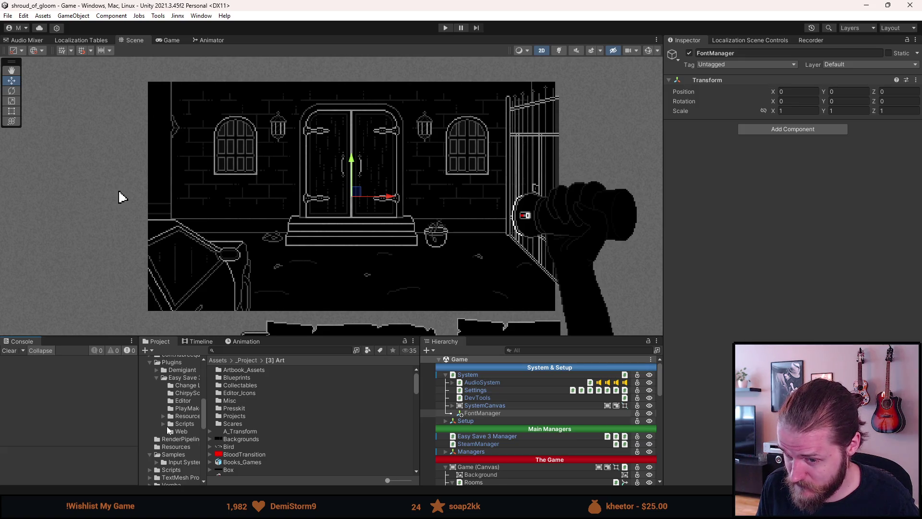
pyautogui.scroll(-2, 169, 430)
pyautogui.scroll(-2, 169, 431)
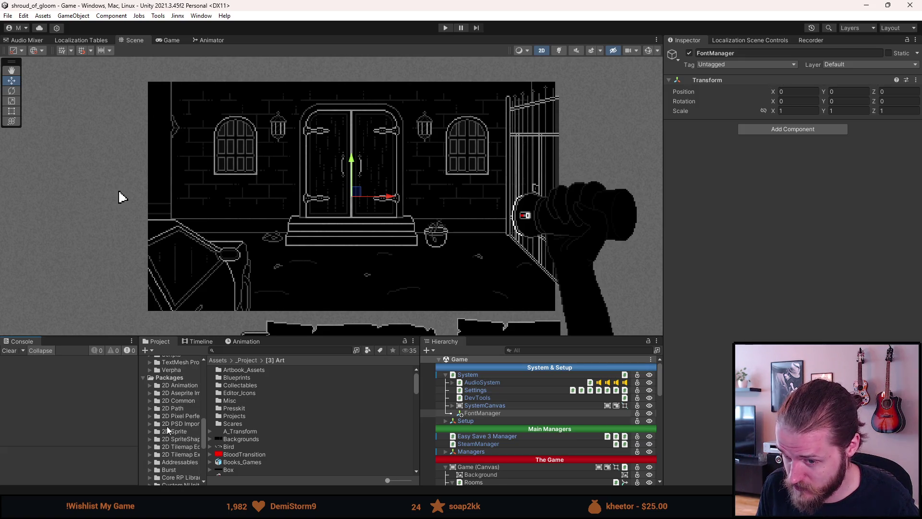
pyautogui.scroll(-1, 167, 430)
pyautogui.scroll(-1, 168, 429)
pyautogui.scroll(-1, 167, 429)
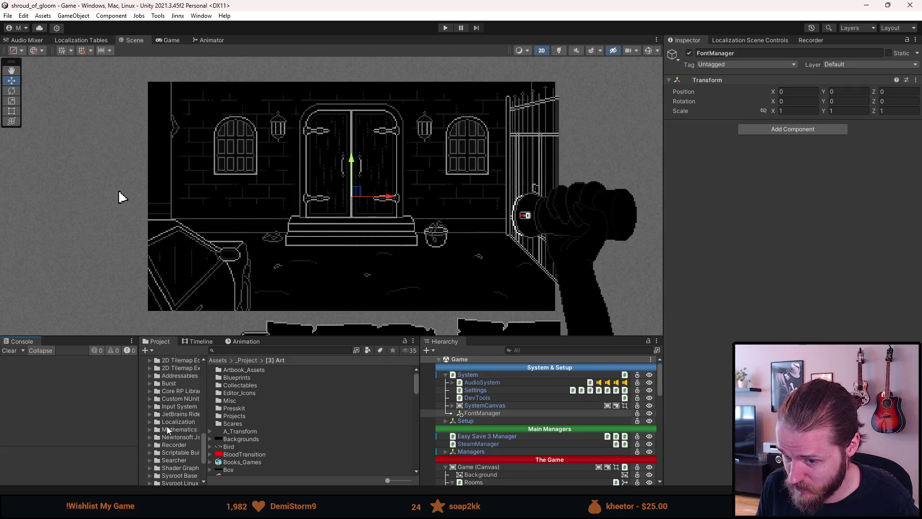
pyautogui.scroll(1, 167, 430)
pyautogui.scroll(3, 167, 430)
pyautogui.scroll(2, 167, 430)
pyautogui.scroll(2, 188, 428)
pyautogui.scroll(-2, 188, 429)
pyautogui.scroll(-2, 188, 429)
pyautogui.scroll(-2, 188, 430)
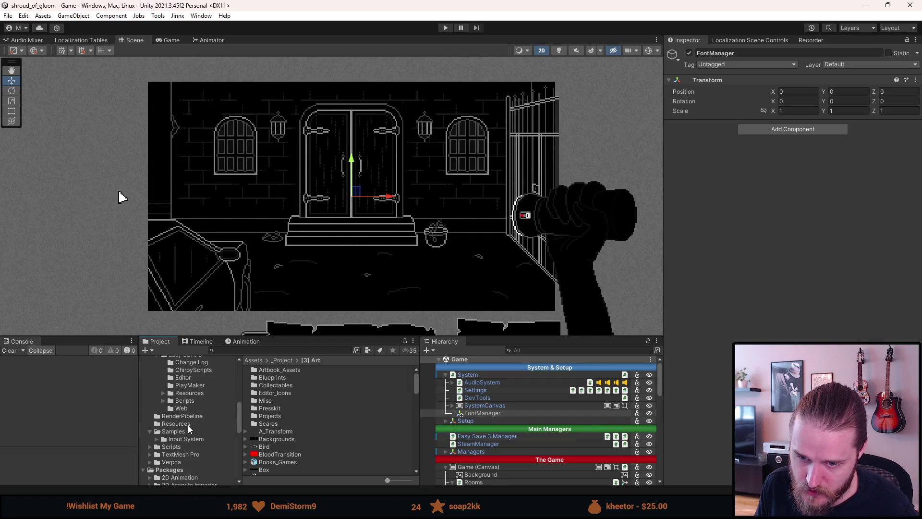
pyautogui.click(182, 455)
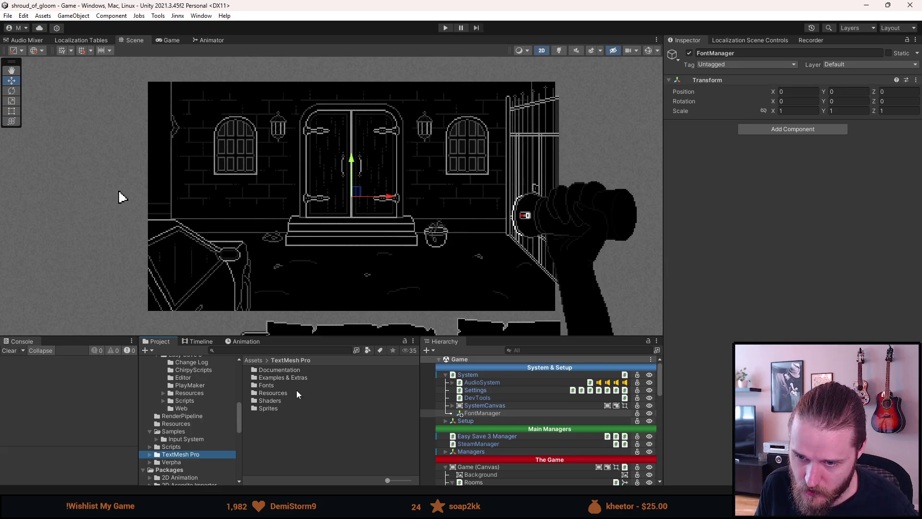
pyautogui.doubleClick(277, 384)
pyautogui.scroll(-2, 295, 400)
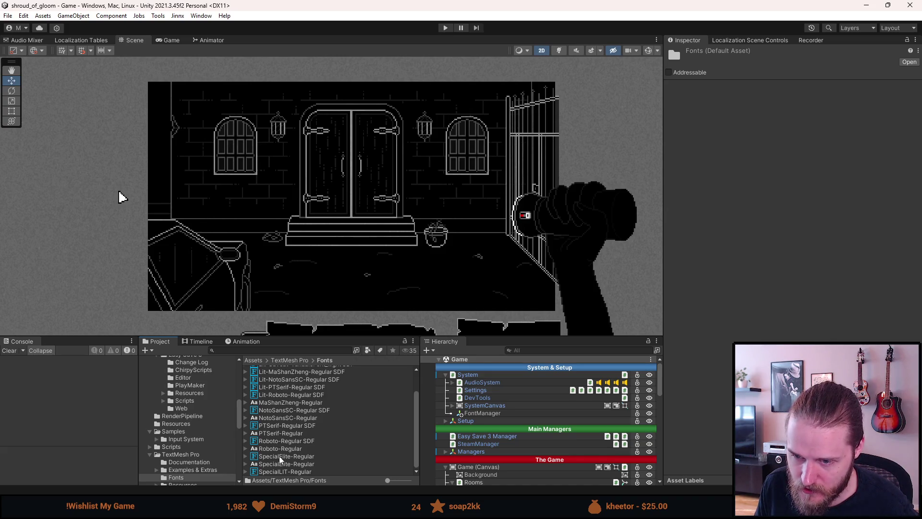
pyautogui.click(280, 457)
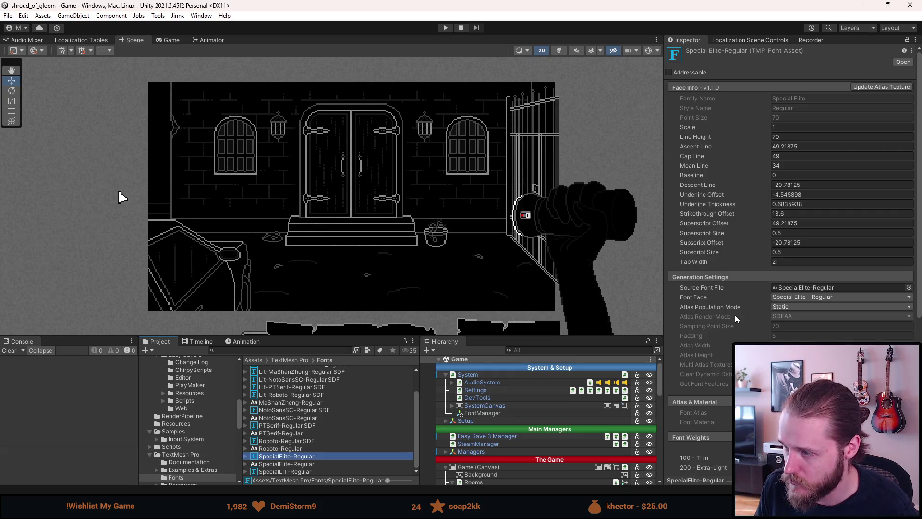
pyautogui.scroll(-3, 734, 315)
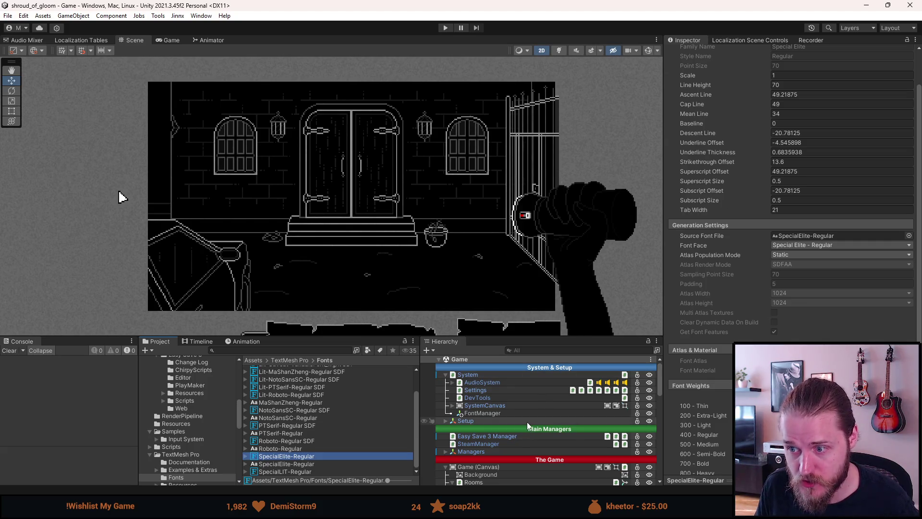
pyautogui.click(508, 413)
# Step: Add a new FontManager script component and open it in Visual Studio
pyautogui.click(766, 130)
pyautogui.write('FontManager')
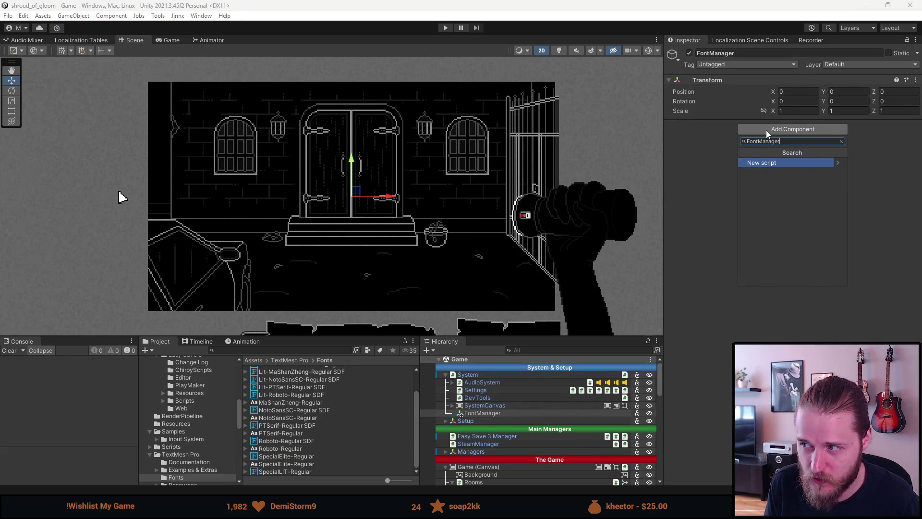
pyautogui.press('Return')
pyautogui.press('Return')
pyautogui.hotkey('alt', 'Tab')
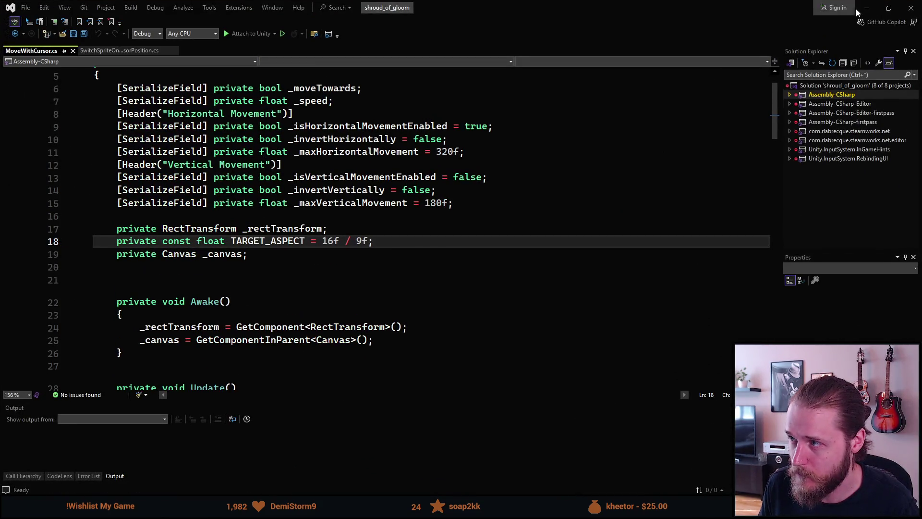
pyautogui.click(865, 8)
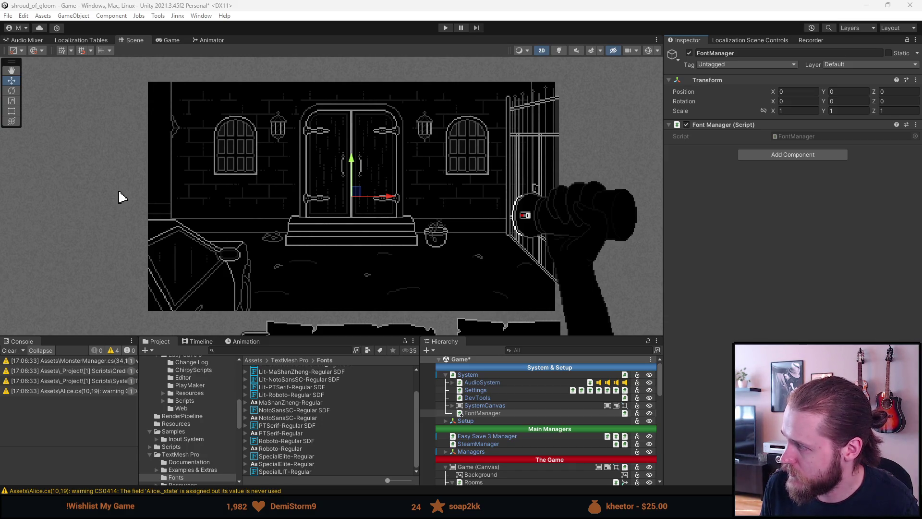
pyautogui.doubleClick(779, 136)
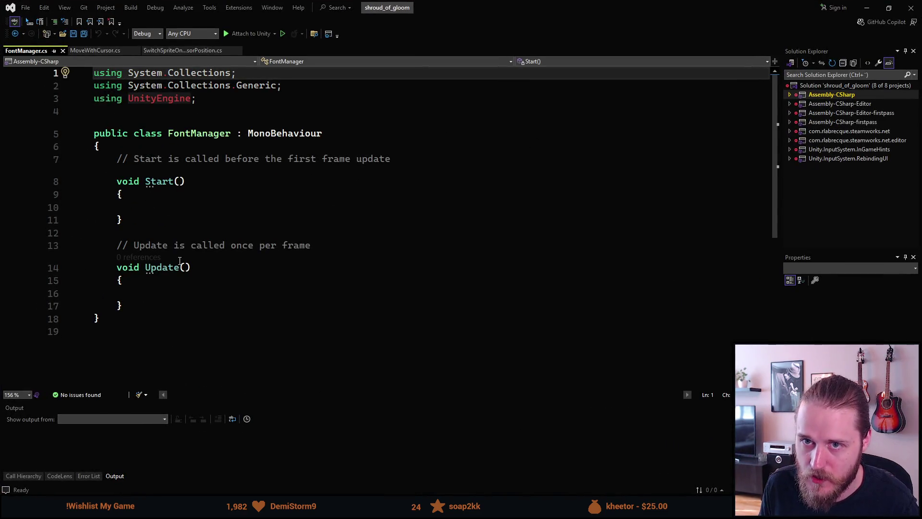
# Step: Remove the unused using directives from FontManager and save the script
pyautogui.click(216, 292)
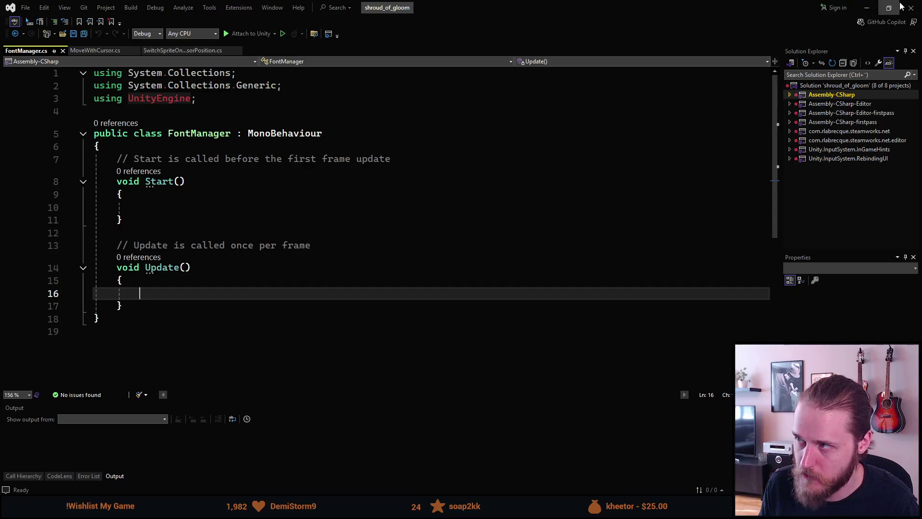
pyautogui.hotkey('alt', 'Tab')
pyautogui.doubleClick(794, 135)
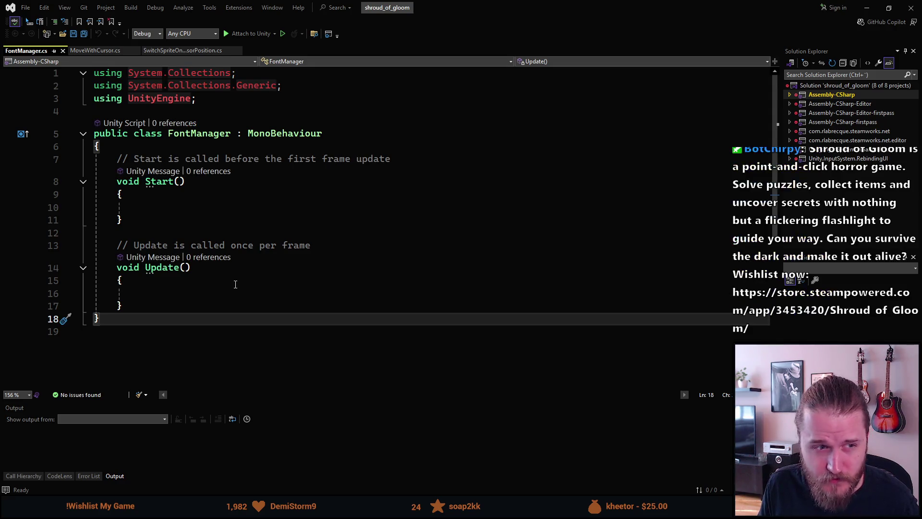
pyautogui.hotkey('ctrl', 'r')
pyautogui.hotkey('ctrl', 'g')
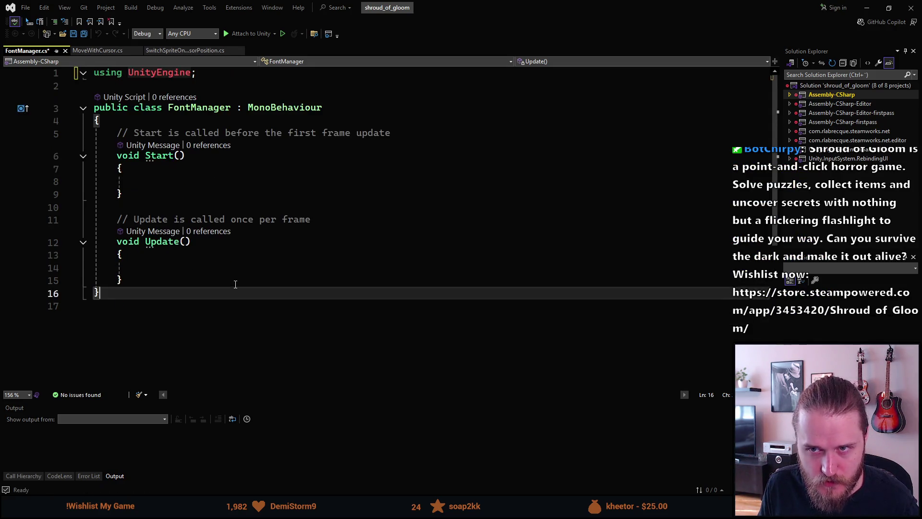
pyautogui.hotkey('ctrl', 's')
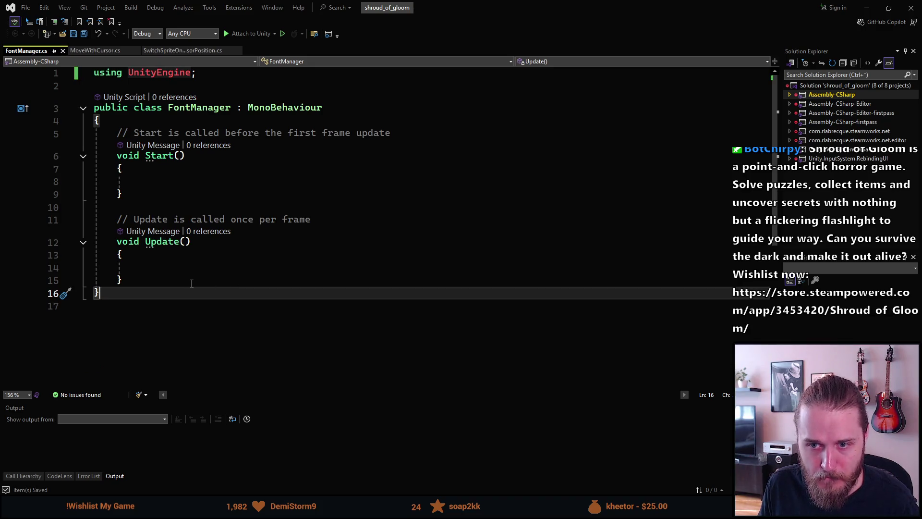
# Step: Delete the Start and Update methods, leaving an empty class
pyautogui.press('Up')
pyautogui.press('Up')
pyautogui.press('Up')
pyautogui.press('Up')
pyautogui.press('Up')
pyautogui.press('Up')
pyautogui.press('Up')
pyautogui.press('Up')
pyautogui.press('Up')
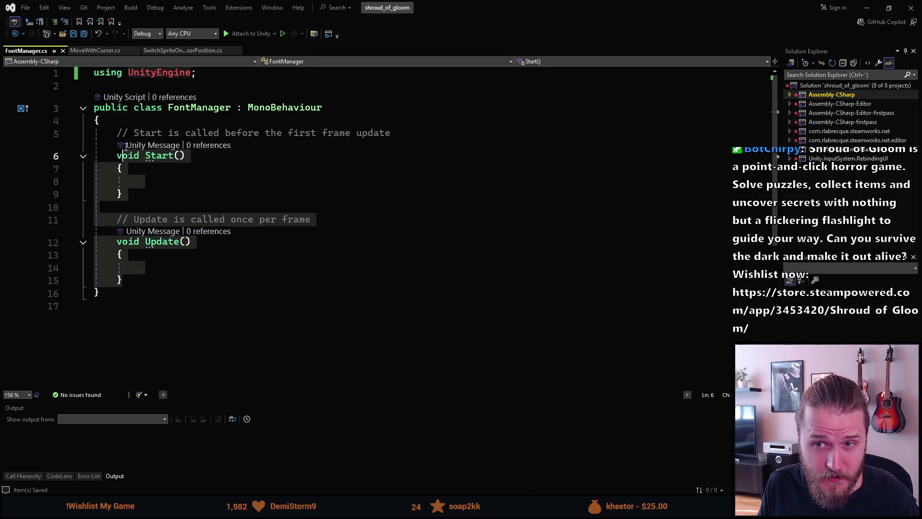
pyautogui.press('Up')
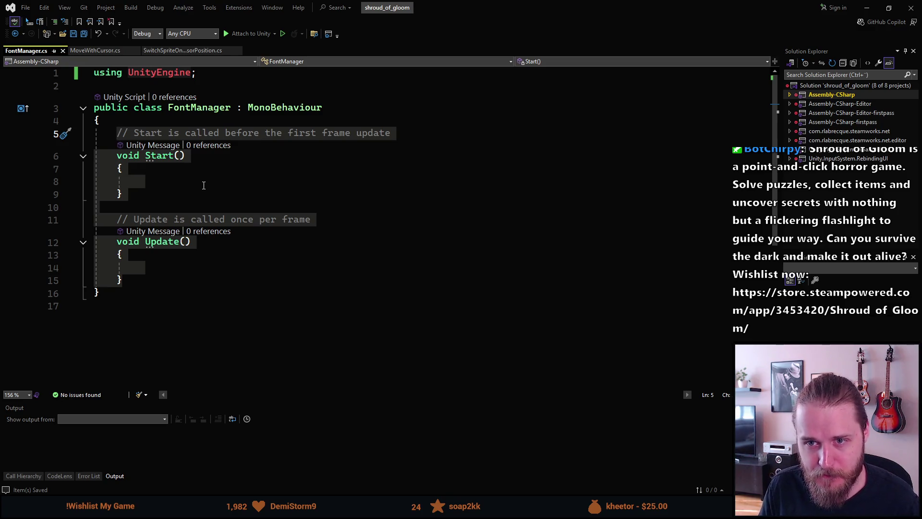
pyautogui.press('Delete')
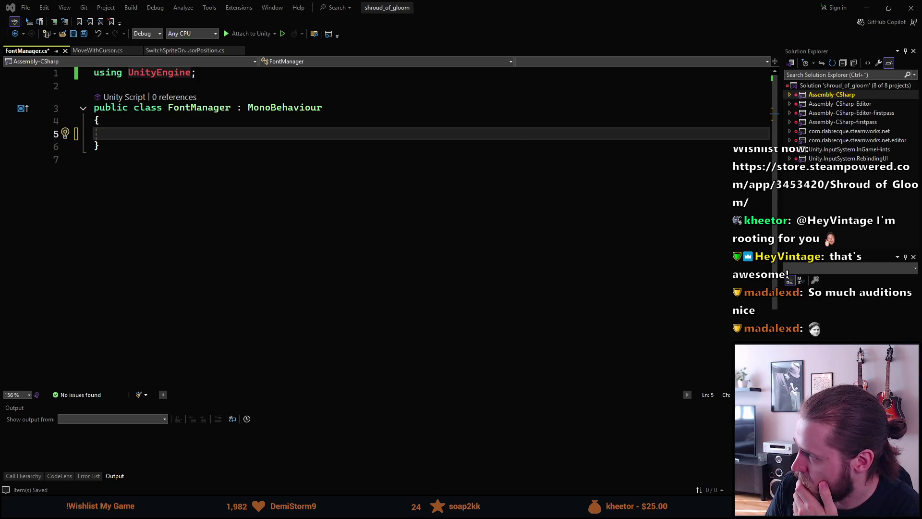
pyautogui.hotkey('alt', 'Tab')
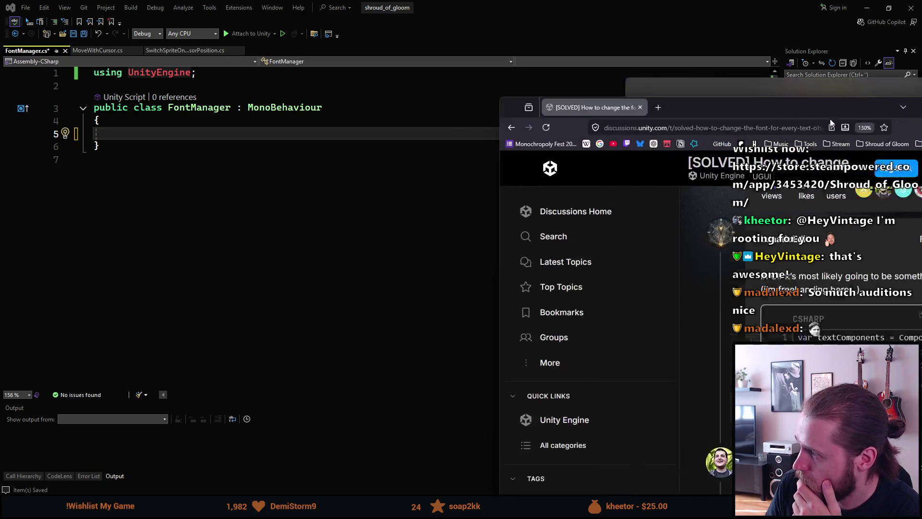
pyautogui.scroll(1, 499, 210)
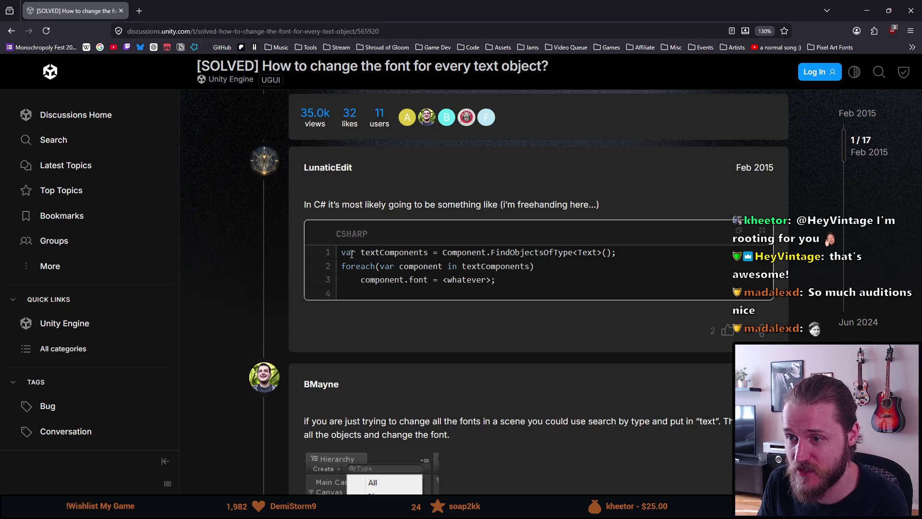
# Step: Highlight the FindObjectsOfType call and the font property in the forum's C# snippet
pyautogui.moveTo(495, 252)
pyautogui.mouseDown()
pyautogui.moveTo(552, 264)
pyautogui.moveTo(617, 252)
pyautogui.mouseUp()
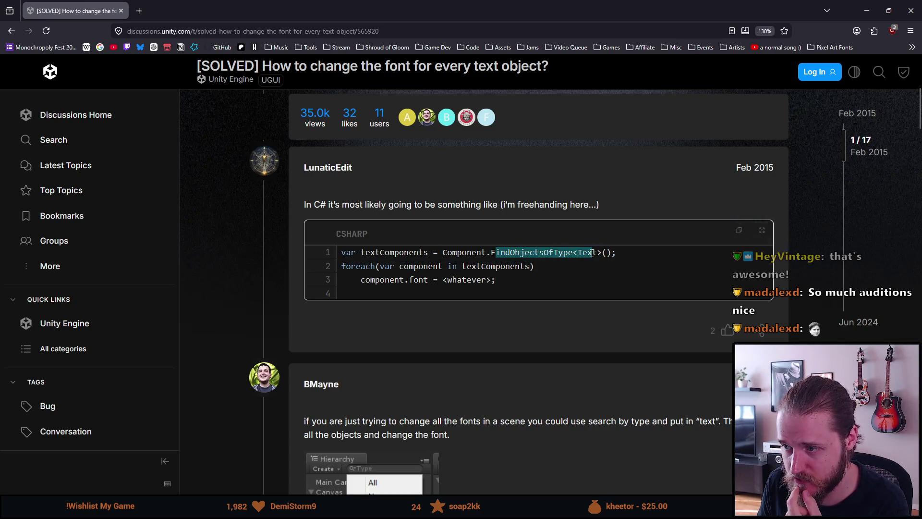
pyautogui.click(425, 279)
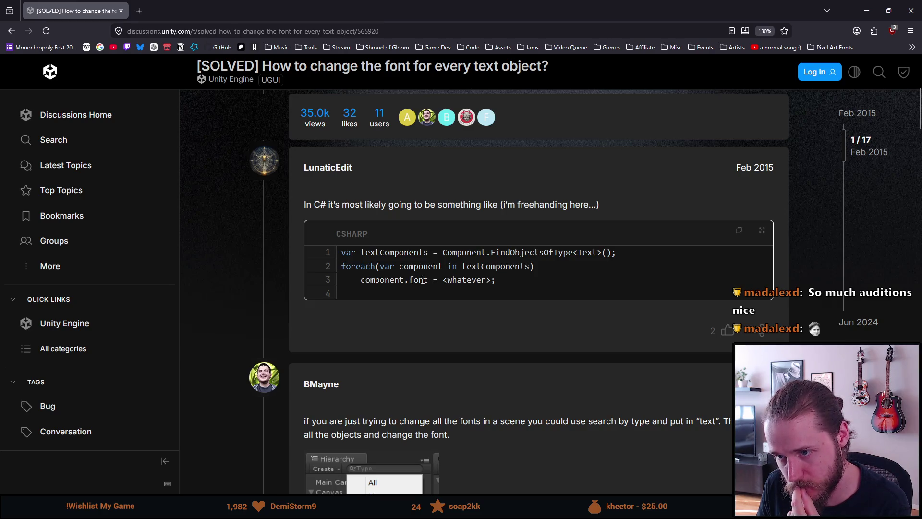
pyautogui.moveTo(403, 279); pyautogui.dragTo(424, 280)
pyautogui.doubleClick(422, 279)
pyautogui.scroll(-2, 355, 356)
pyautogui.scroll(-1, 356, 356)
pyautogui.scroll(3, 355, 357)
pyautogui.scroll(-1, 355, 353)
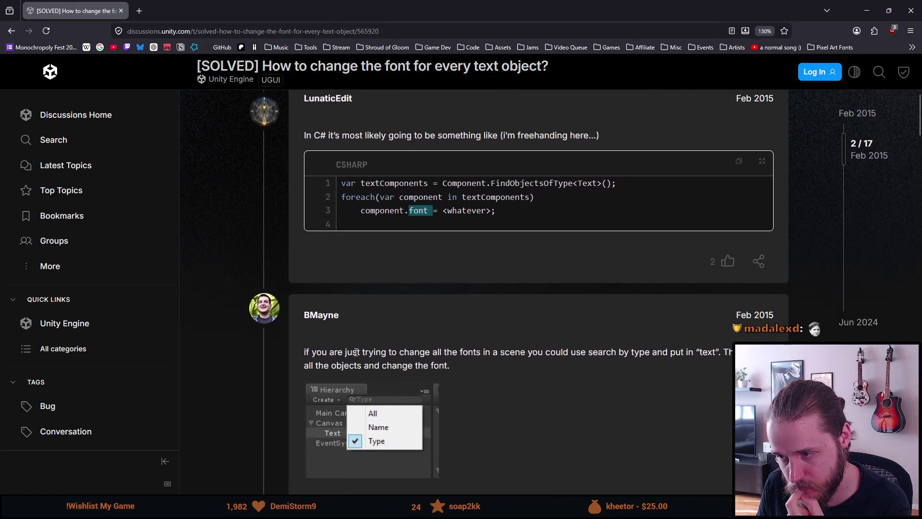
pyautogui.scroll(-1, 355, 352)
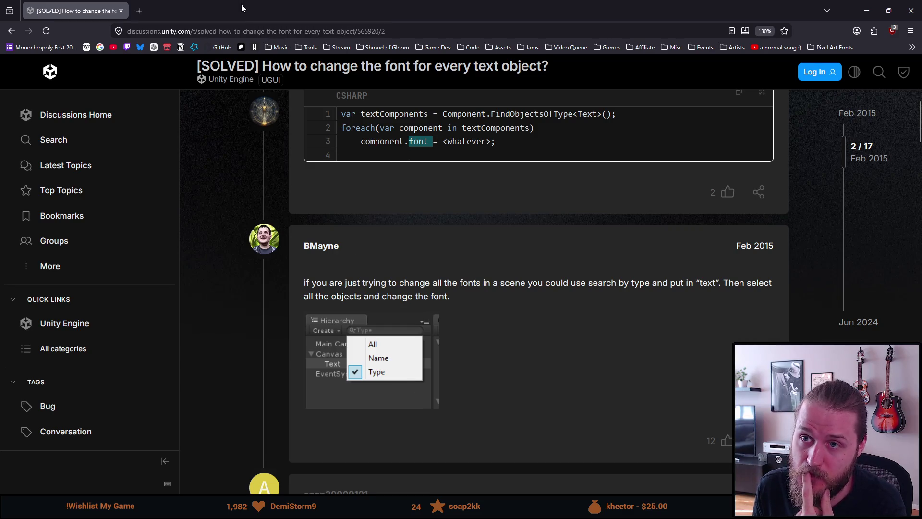
pyautogui.scroll(-2, 368, 260)
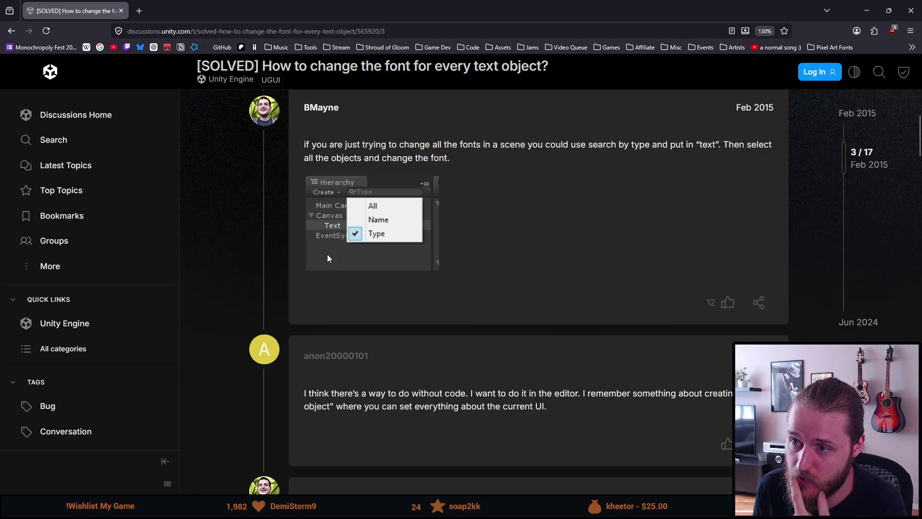
pyautogui.scroll(-2, 328, 254)
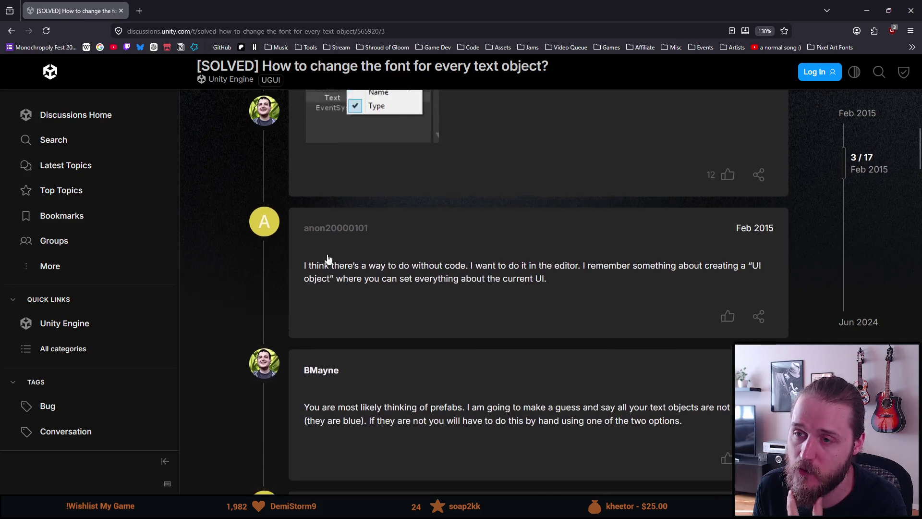
pyautogui.scroll(3, 327, 254)
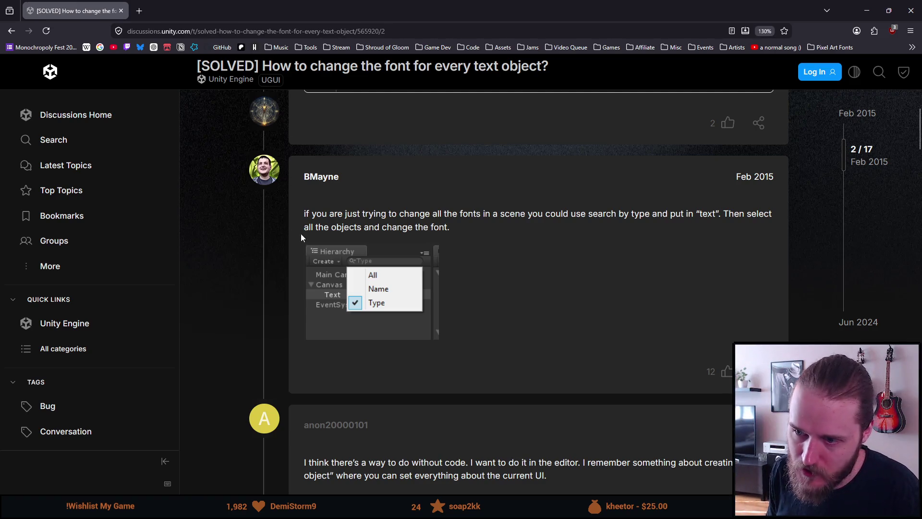
pyautogui.scroll(-2, 263, 295)
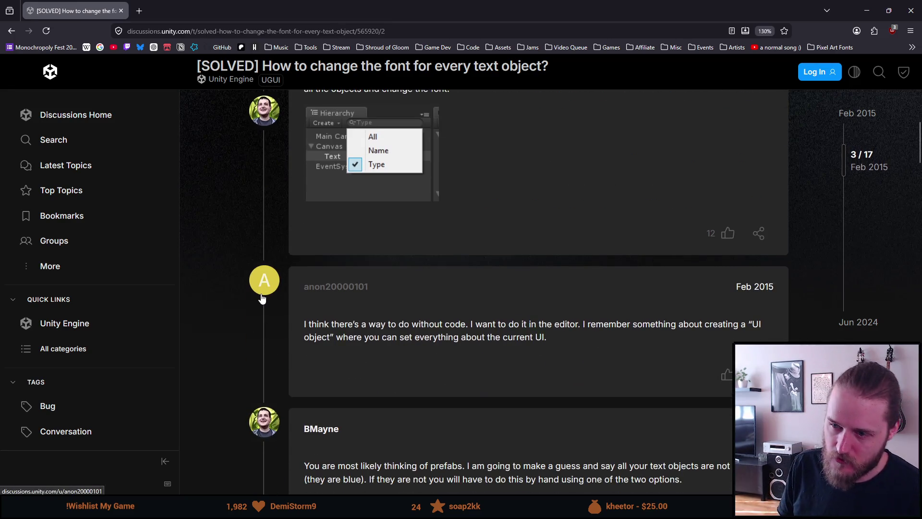
pyautogui.scroll(-2, 263, 294)
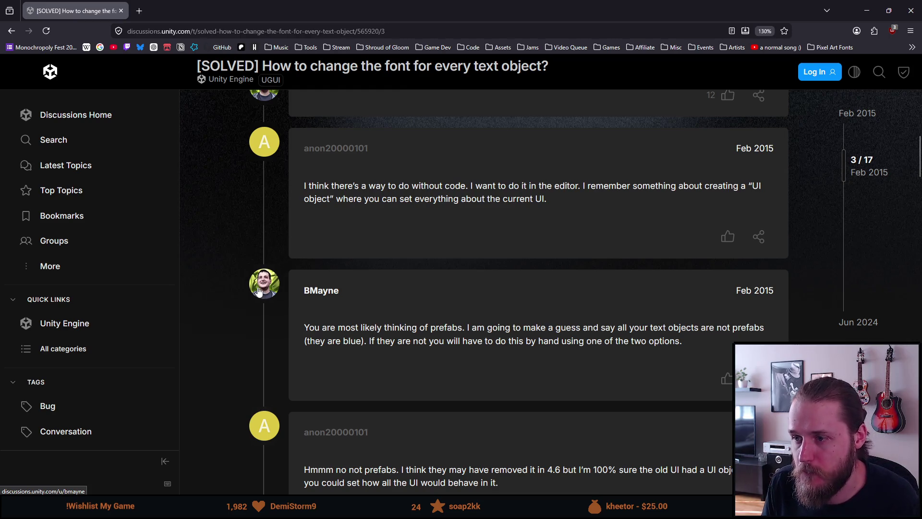
pyautogui.scroll(-1, 259, 292)
pyautogui.scroll(-1, 258, 290)
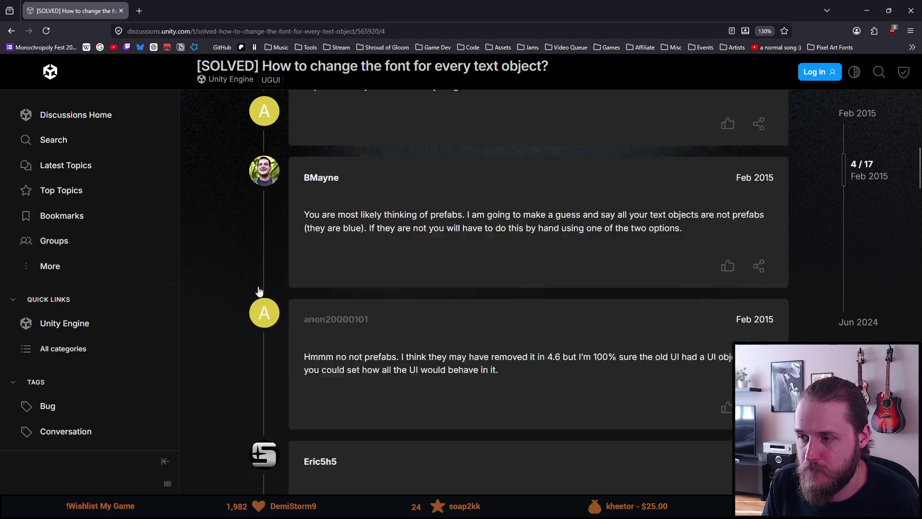
pyautogui.moveTo(345, 190)
pyautogui.mouseDown()
pyautogui.moveTo(488, 206)
pyautogui.moveTo(681, 204)
pyautogui.moveTo(310, 189)
pyautogui.mouseUp()
pyautogui.click(681, 204)
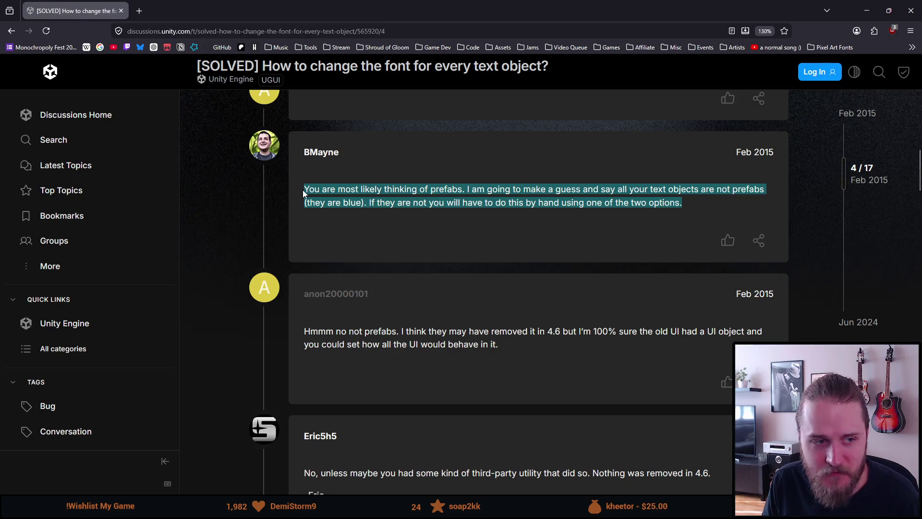
pyautogui.click(316, 192)
pyautogui.moveTo(307, 188); pyautogui.dragTo(498, 221)
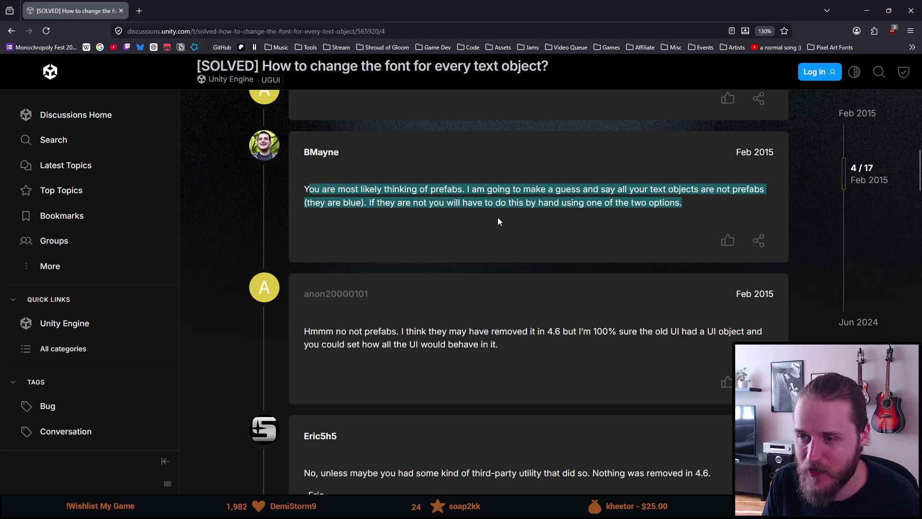
pyautogui.moveTo(598, 212); pyautogui.dragTo(615, 210)
pyautogui.click(615, 210)
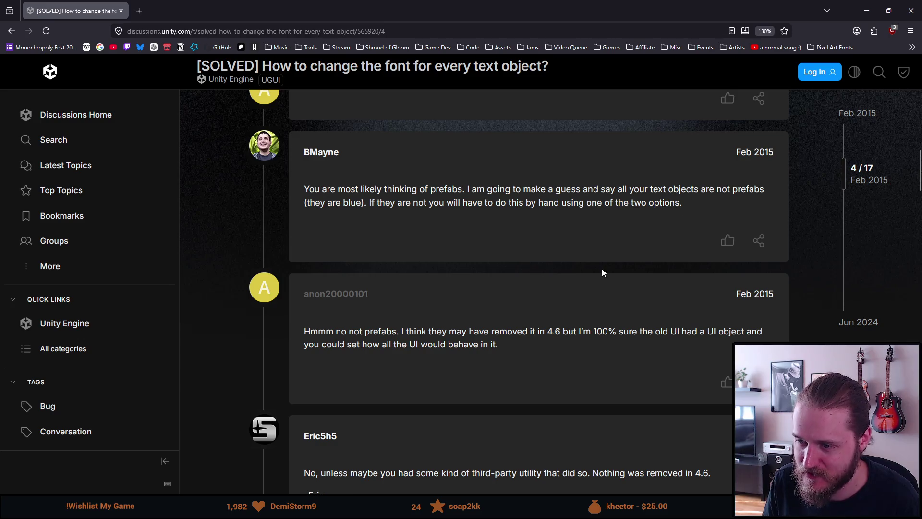
pyautogui.scroll(-2, 602, 271)
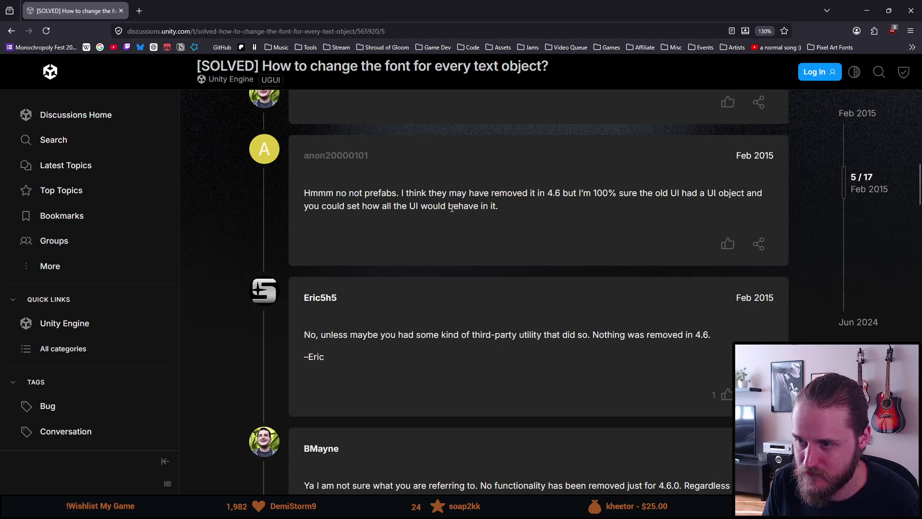
pyautogui.scroll(-1, 450, 206)
pyautogui.scroll(-2, 450, 207)
pyautogui.scroll(-1, 450, 210)
pyautogui.scroll(-3, 450, 210)
pyautogui.scroll(-2, 450, 210)
pyautogui.scroll(-1, 450, 211)
pyautogui.scroll(-1, 452, 211)
pyautogui.scroll(-2, 451, 211)
pyautogui.scroll(-4, 451, 212)
pyautogui.scroll(3, 452, 210)
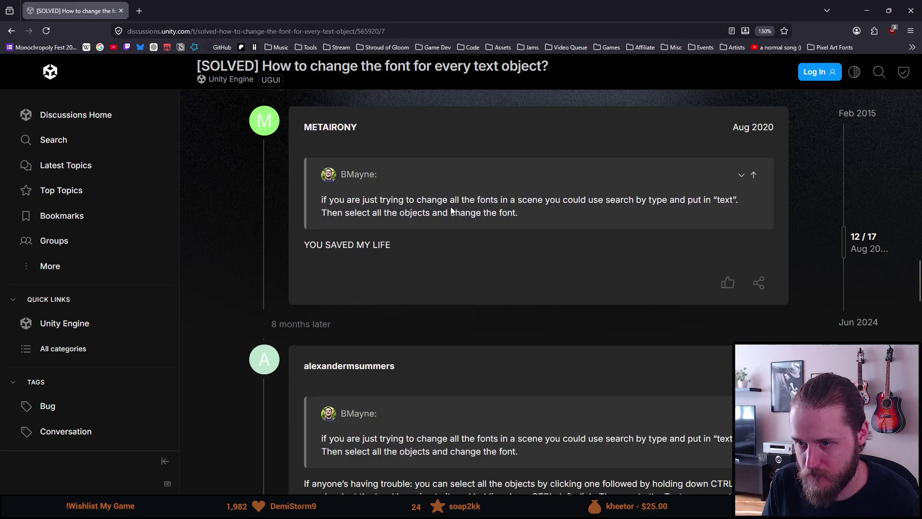
pyautogui.scroll(-1, 451, 211)
pyautogui.scroll(-2, 451, 211)
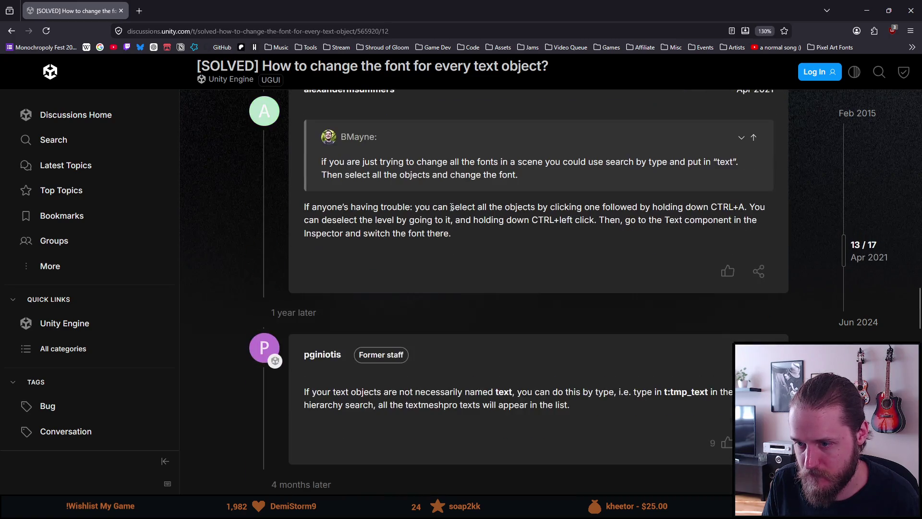
pyautogui.scroll(-2, 450, 211)
pyautogui.scroll(-1, 451, 210)
pyautogui.scroll(-1, 451, 209)
pyautogui.scroll(-2, 450, 208)
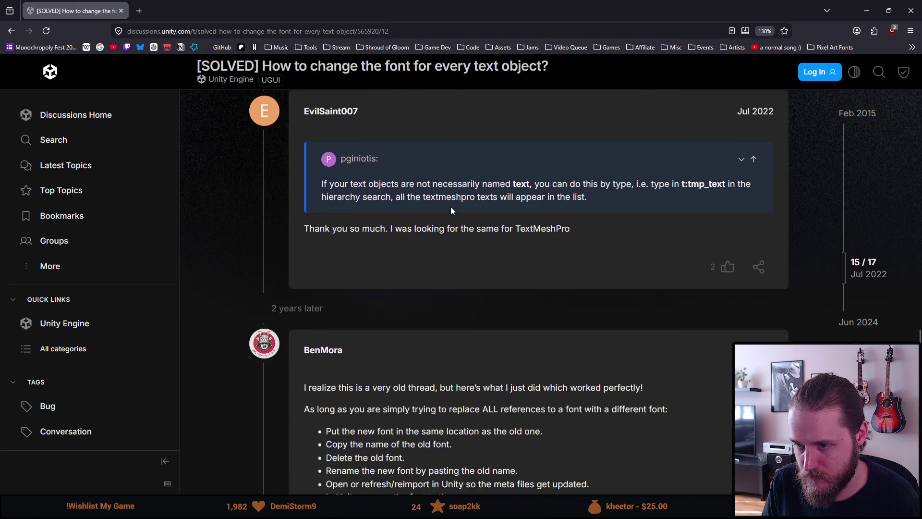
pyautogui.scroll(-2, 450, 209)
pyautogui.scroll(-1, 450, 210)
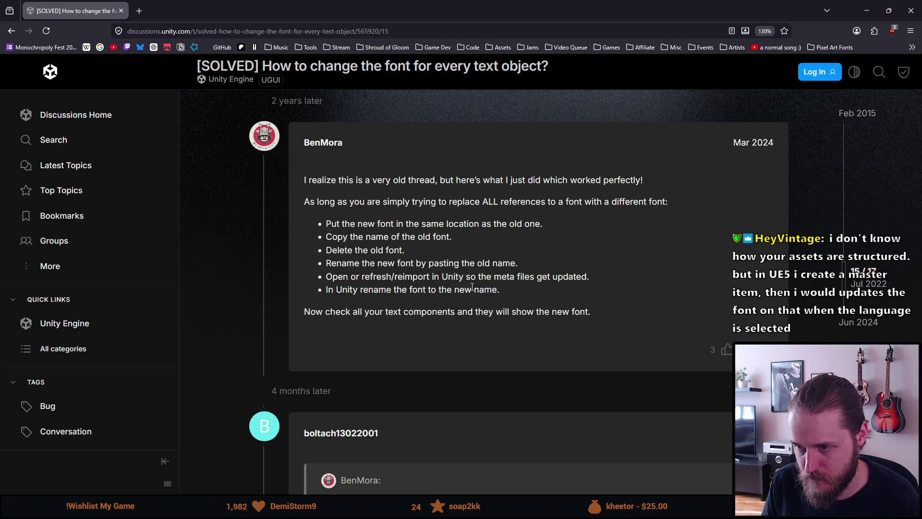
pyautogui.moveTo(492, 285); pyautogui.dragTo(337, 225)
pyautogui.click(390, 248)
pyautogui.scroll(-4, 386, 249)
pyautogui.scroll(-3, 380, 249)
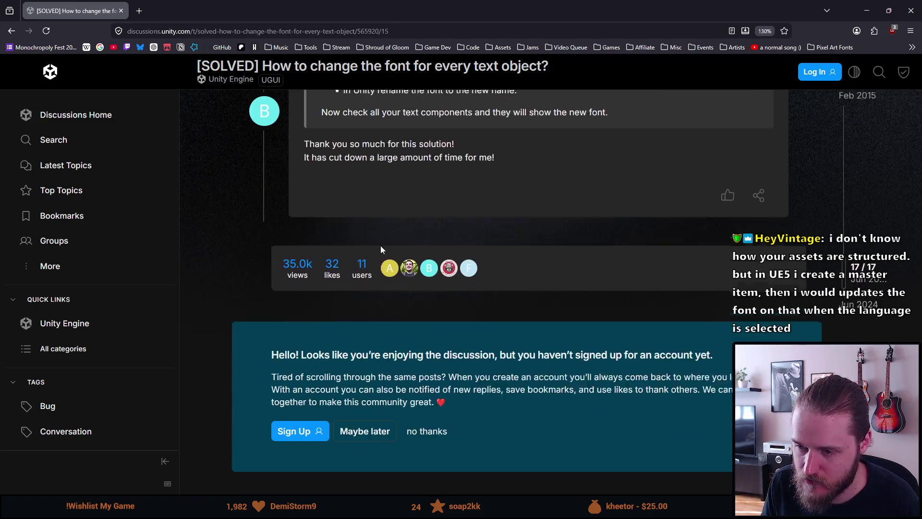
pyautogui.scroll(5, 381, 245)
pyautogui.scroll(5, 380, 246)
pyautogui.scroll(5, 380, 244)
pyautogui.scroll(5, 379, 240)
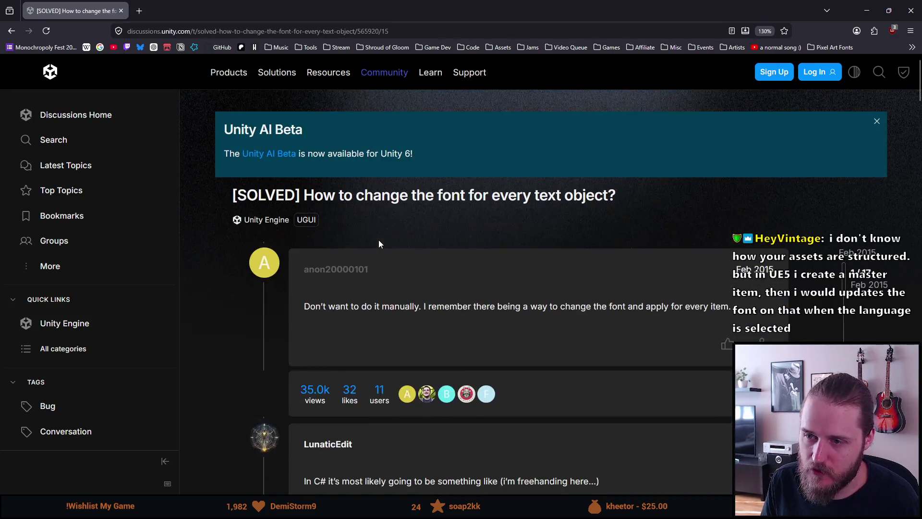
pyautogui.scroll(-5, 378, 243)
pyautogui.scroll(-2, 377, 243)
pyautogui.scroll(3, 379, 244)
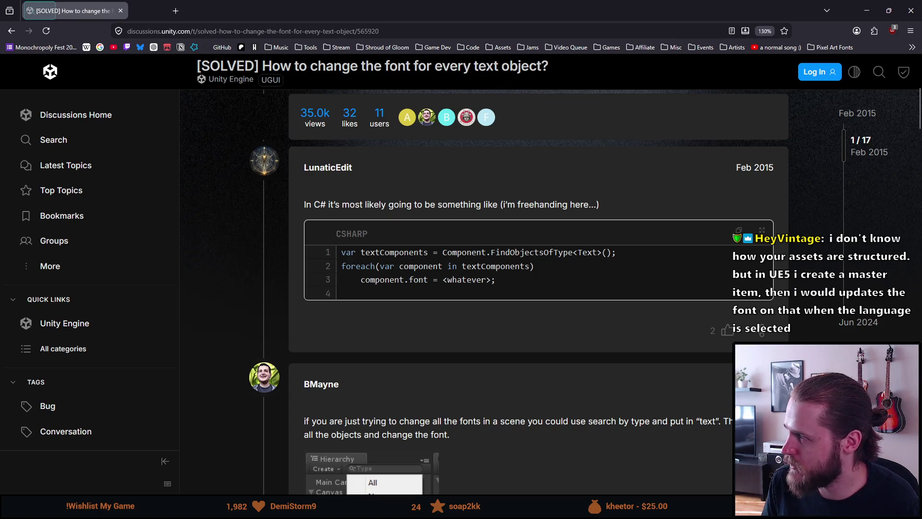
# Step: Add an empty private Awake method with blank lines opened above it
pyautogui.hotkey('alt', 'Tab')
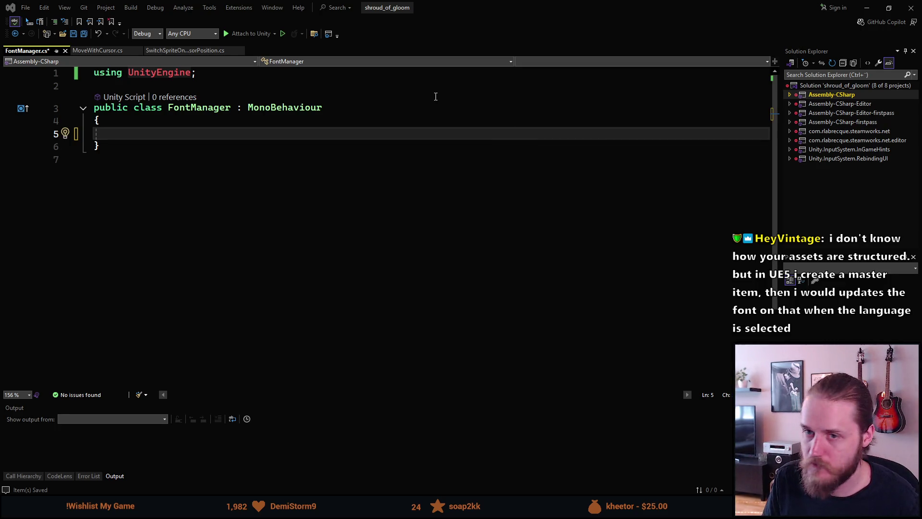
pyautogui.write('pr')
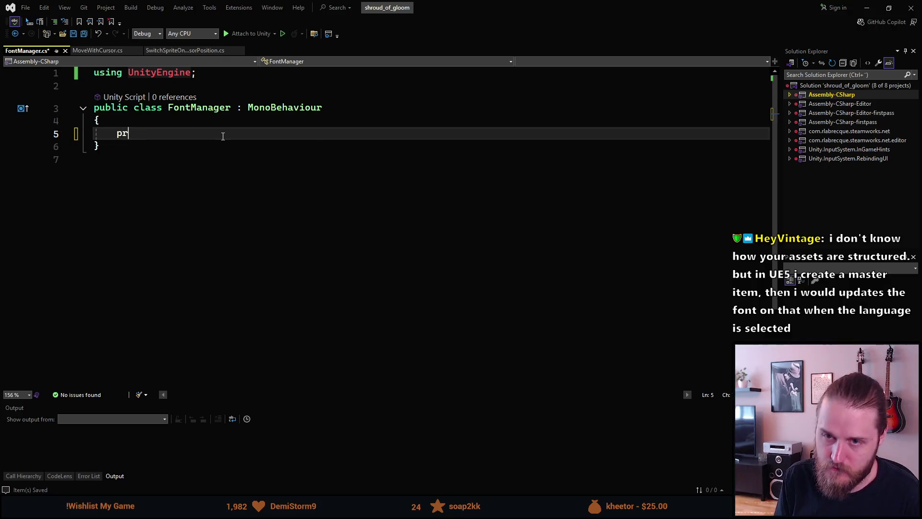
pyautogui.write('ivate void Awake')
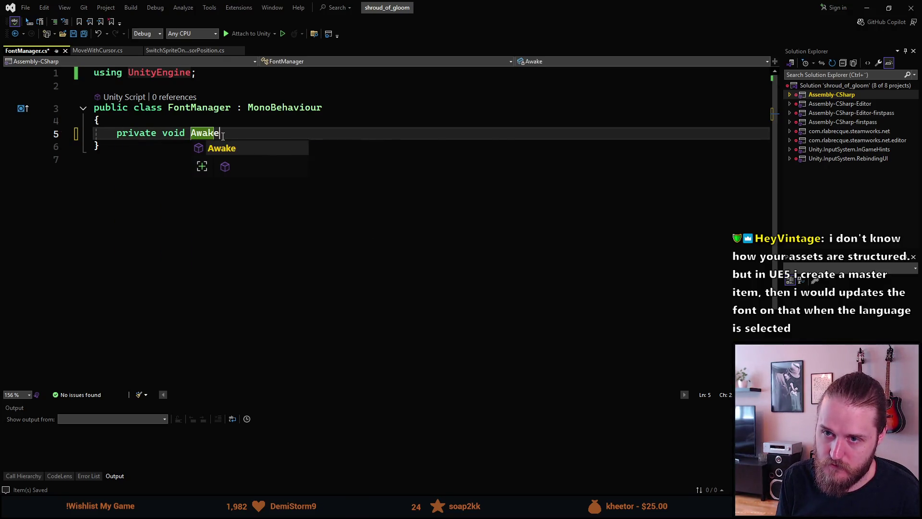
pyautogui.press('Tab')
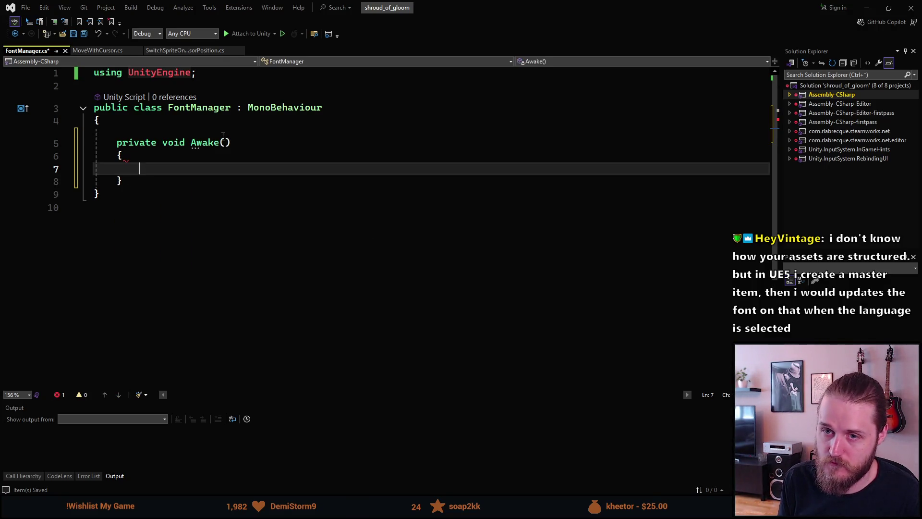
pyautogui.press('Up')
pyautogui.press('Up')
pyautogui.press('Up')
pyautogui.press('Return')
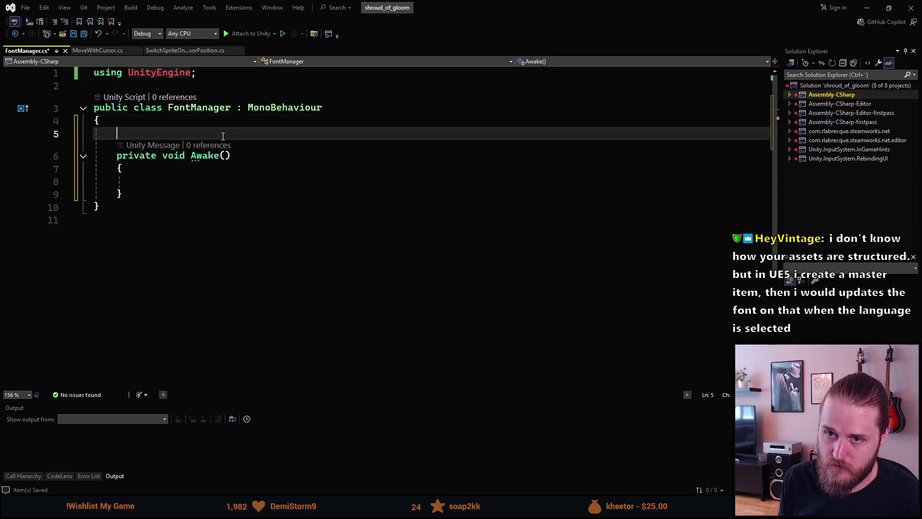
pyautogui.press('Return')
pyautogui.press('Up')
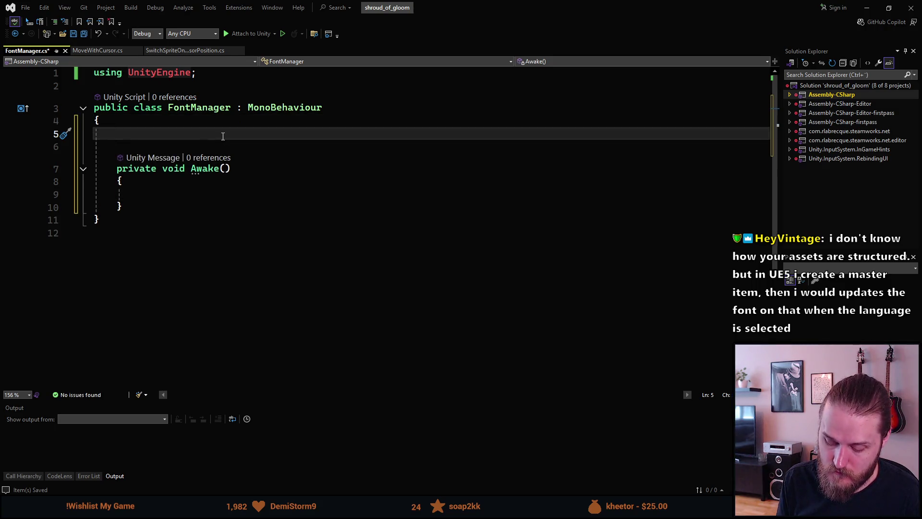
pyautogui.write('public enu')
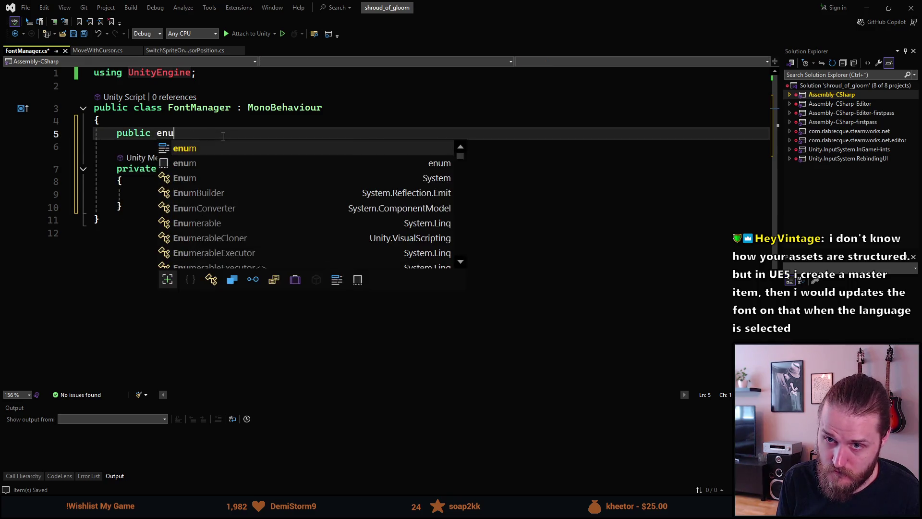
pyautogui.write('m FontStyle')
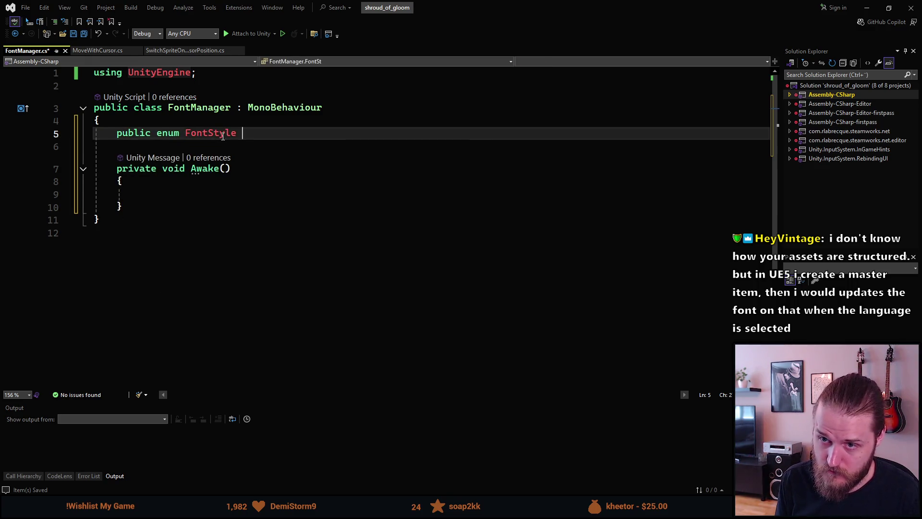
pyautogui.write(' { ')
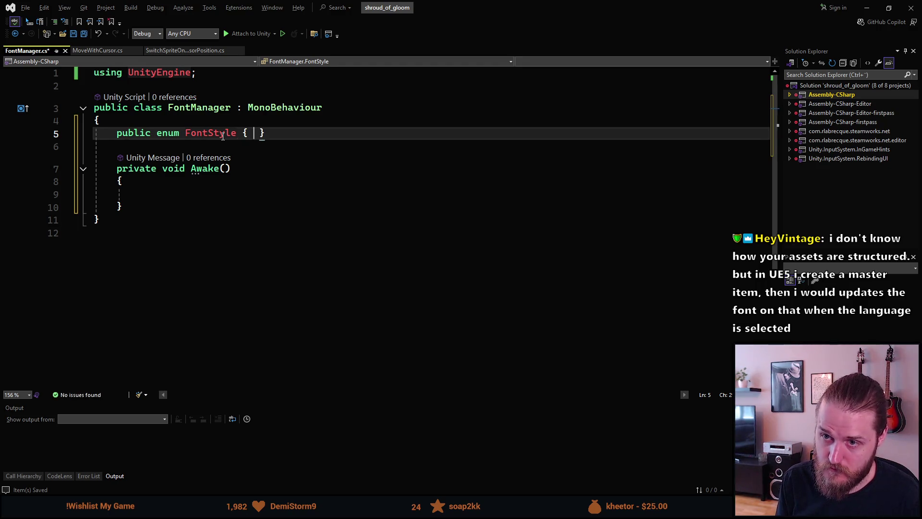
pyautogui.write('Pixelated,')
# Step: Finish the FontStyle enum (Pixelated, Normal) and derive FontManager from MonoSingleton<FontManager>
pyautogui.press('BackSpace')
pyautogui.press('BackSpace')
pyautogui.press('BackSpace')
pyautogui.write('Normal')
pyautogui.press('End')
pyautogui.press('Return')
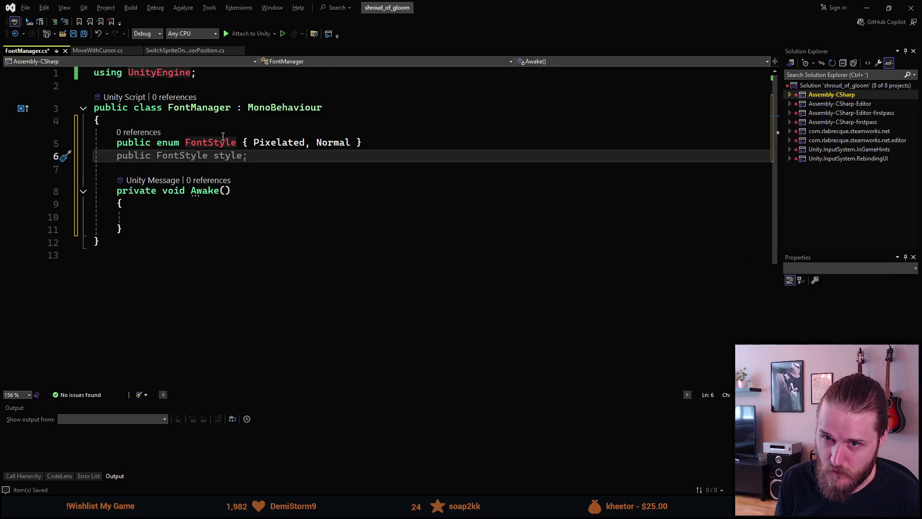
pyautogui.doubleClick(263, 107)
pyautogui.write('MonoS')
pyautogui.press('Tab')
pyautogui.write('<')
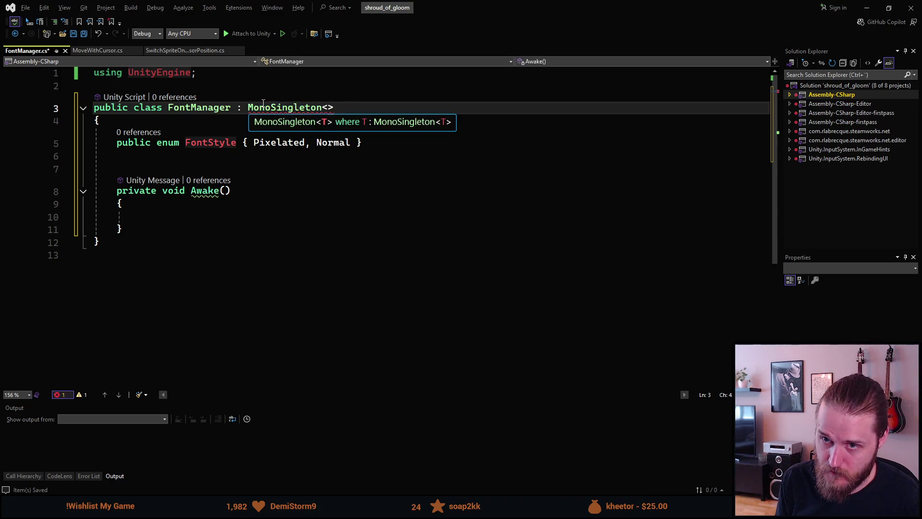
pyautogui.write('FontManager>')
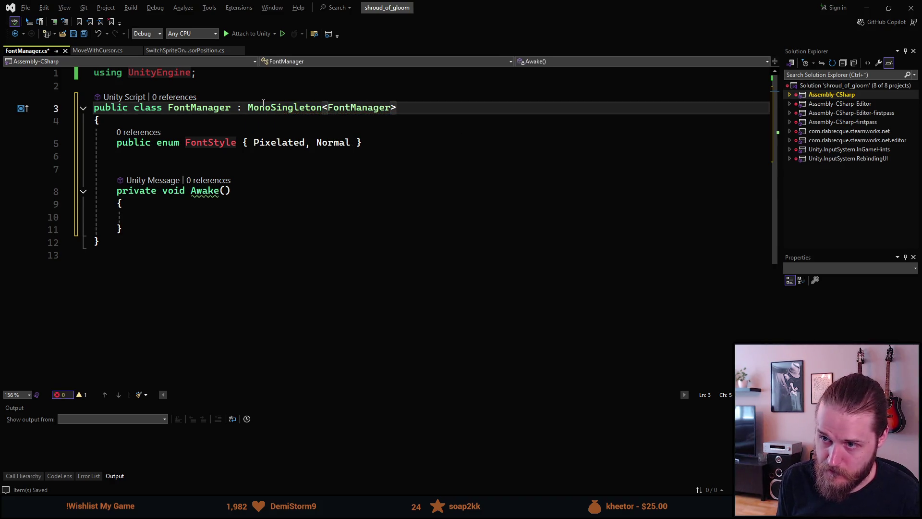
# Step: Erase the old Awake declaration text to start rewriting it as an override
pyautogui.press('Down')
pyautogui.press('Down')
pyautogui.press('Down')
pyautogui.press('Down')
pyautogui.press('Down')
pyautogui.press('Down')
pyautogui.press('Up')
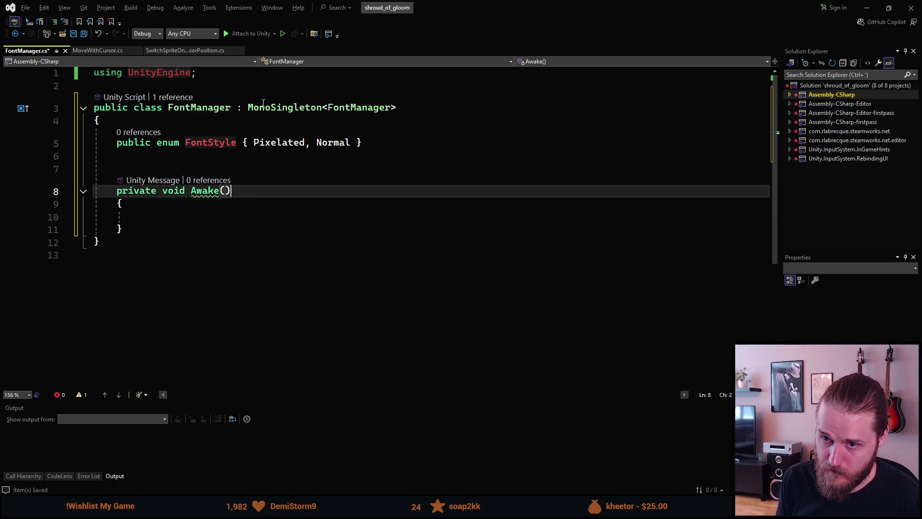
pyautogui.hotkey('ctrl', 'BackSpace')
pyautogui.hotkey('ctrl', 'BackSpace')
pyautogui.hotkey('ctrl', 'BackSpace')
pyautogui.write('private over')
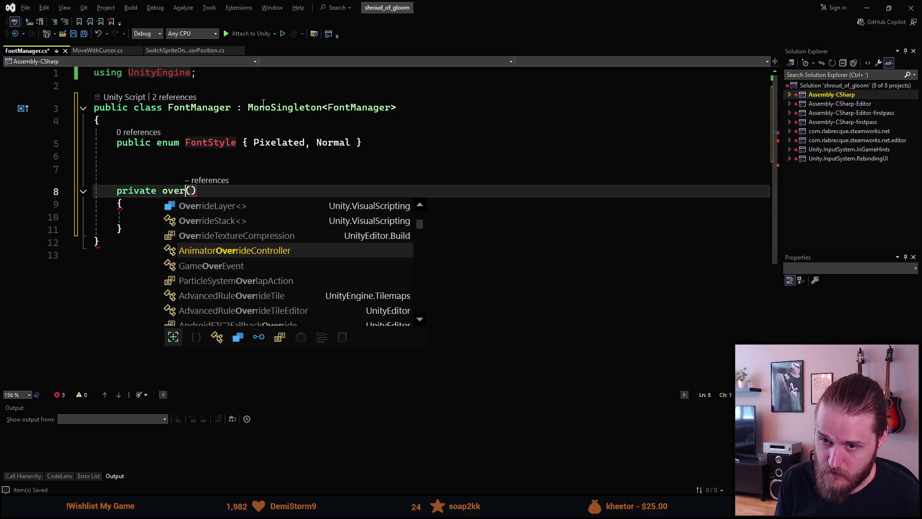
# Step: Redeclare Awake as 'protected override void Awake()' via IntelliSense and tidy the blank line above it
pyautogui.hotkey('ctrl', 'BackSpace')
pyautogui.hotkey('ctrl', 'BackSpace')
pyautogui.write('prote overr')
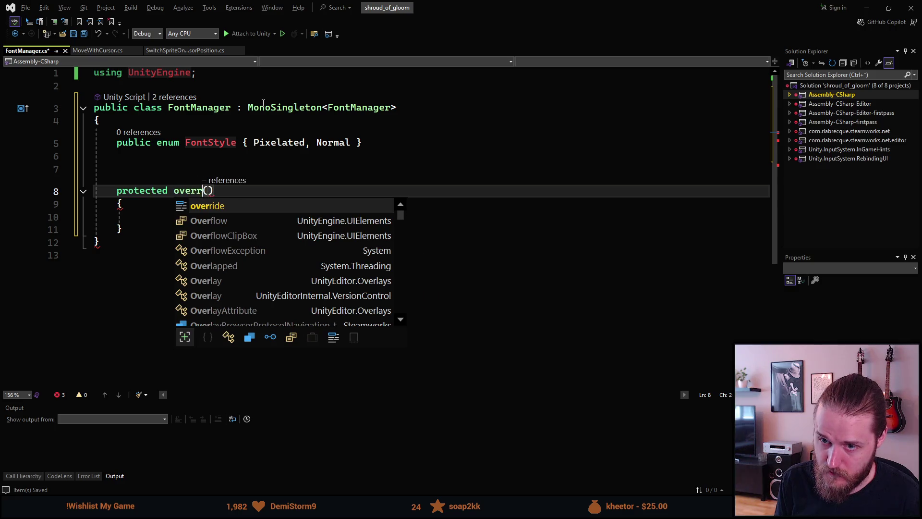
pyautogui.write('ide void Aw')
pyautogui.press('BackSpace')
pyautogui.write('wake')
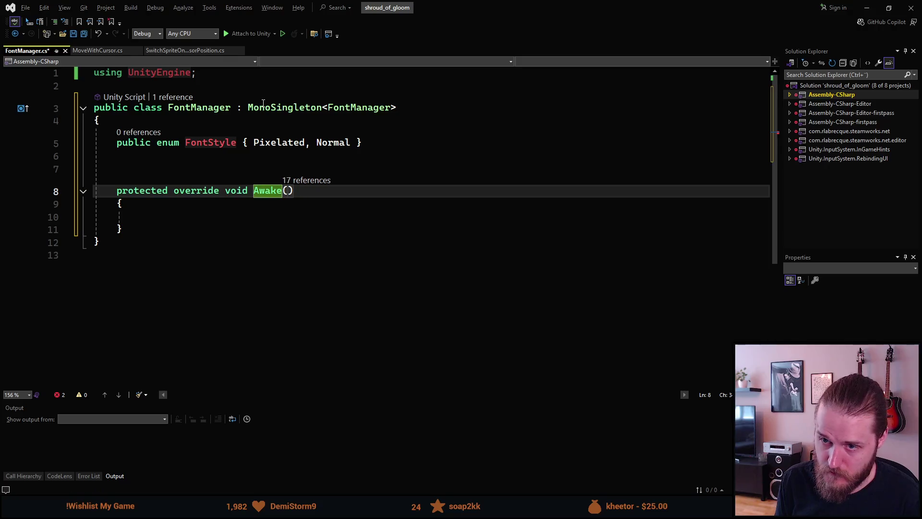
pyautogui.press('Down')
pyautogui.press('Down')
pyautogui.press('Up')
pyautogui.press('Up')
pyautogui.press('Up')
pyautogui.press('BackSpace')
pyautogui.press('Down')
# Step: Add a base.Awake(); call inside the Awake method body
pyautogui.press('Down')
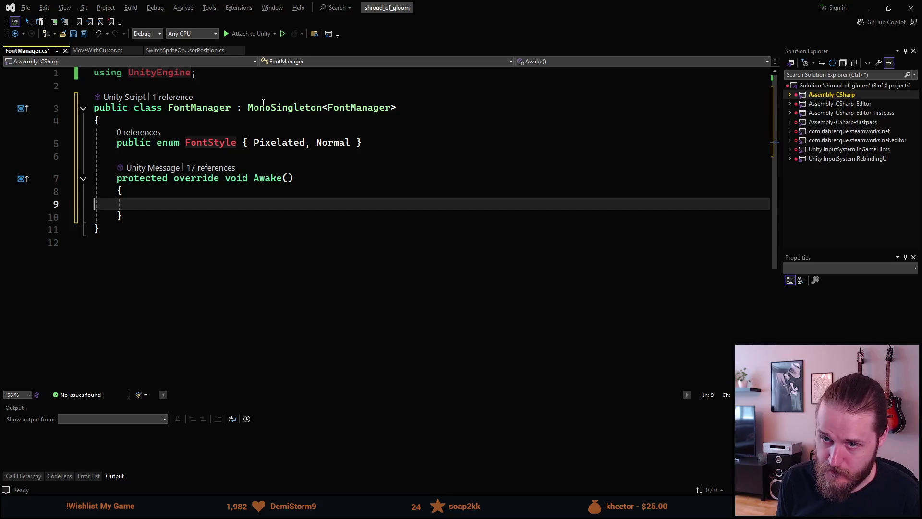
pyautogui.press('Down')
pyautogui.press('Tab')
pyautogui.write('base.Awake')
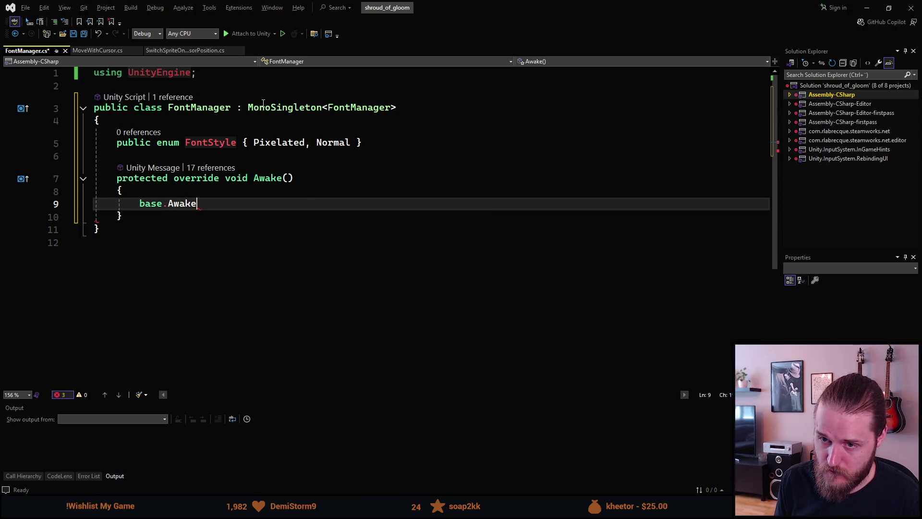
pyautogui.write('();')
pyautogui.press('Return')
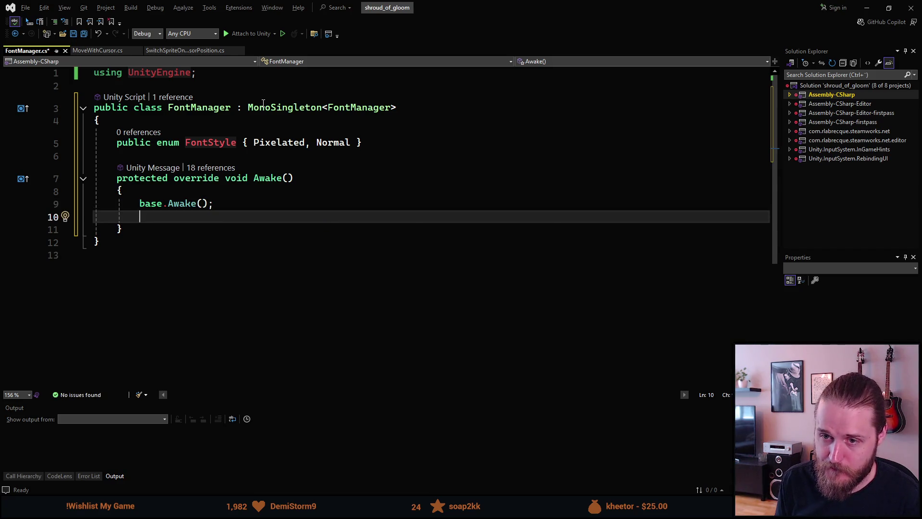
pyautogui.click(368, 141)
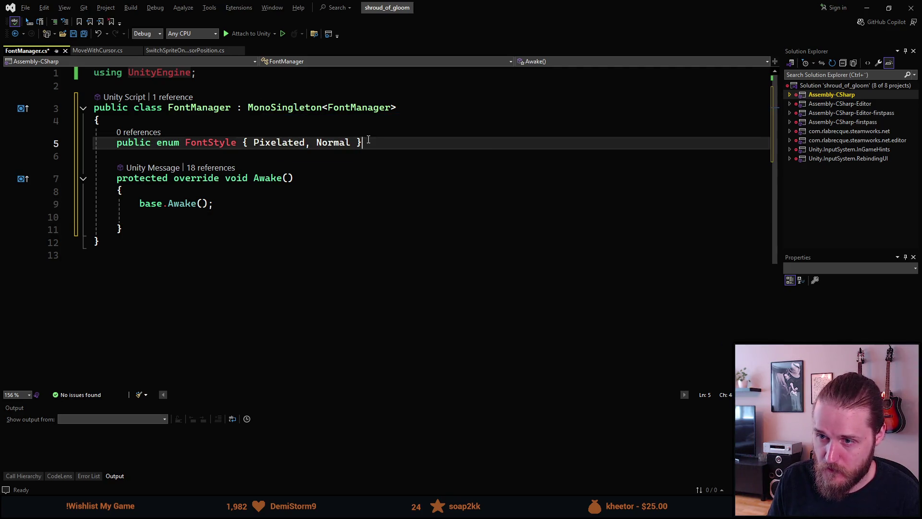
# Step: Declare 'private FontStyle _selectedFont = FontStyle.Pixelated;' below the enum and save the script
pyautogui.press('Return')
pyautogui.write('public ')
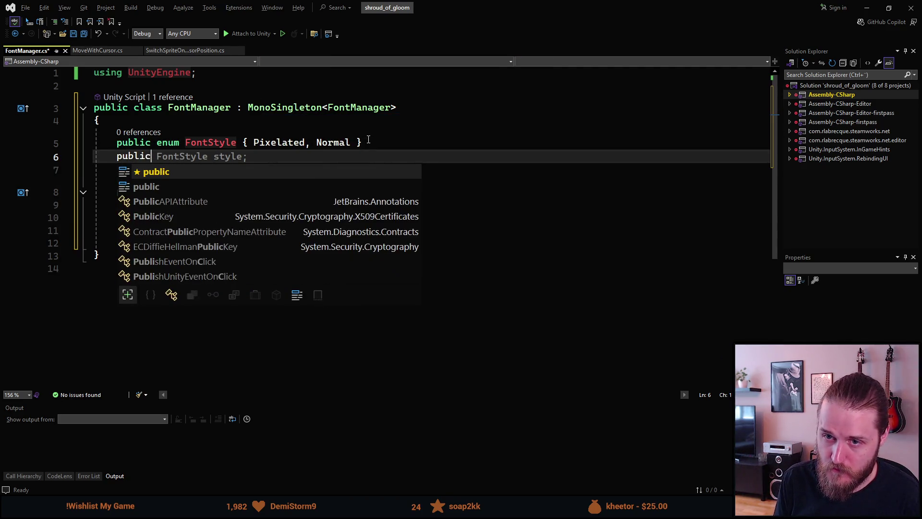
pyautogui.write('r')
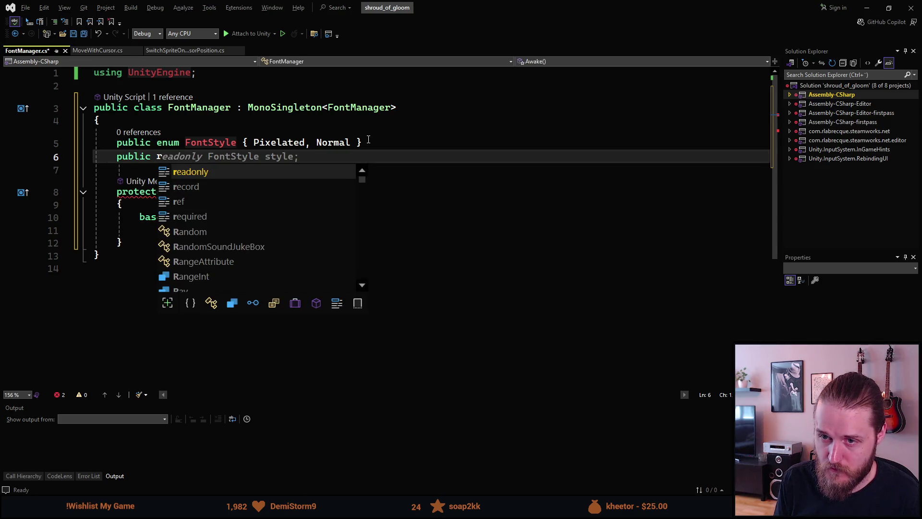
pyautogui.write('ea')
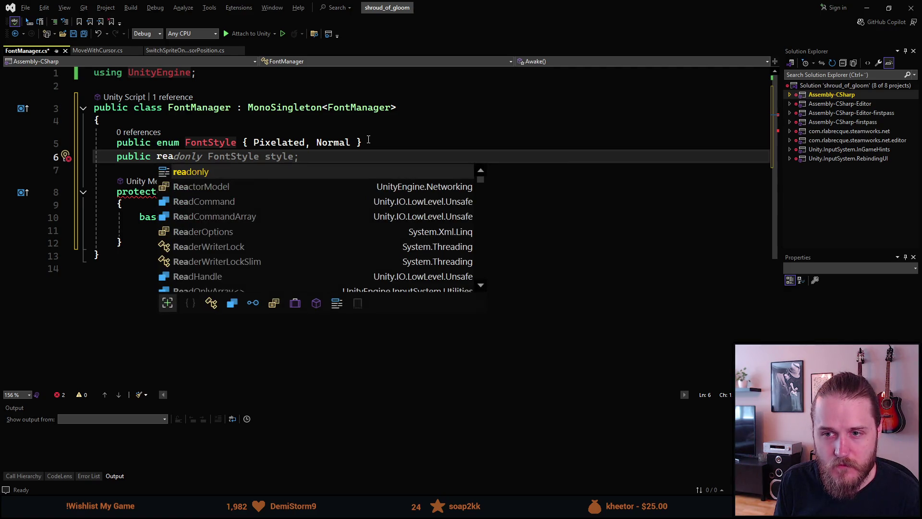
pyautogui.press('BackSpace')
pyautogui.press('BackSpace')
pyautogui.press('BackSpace')
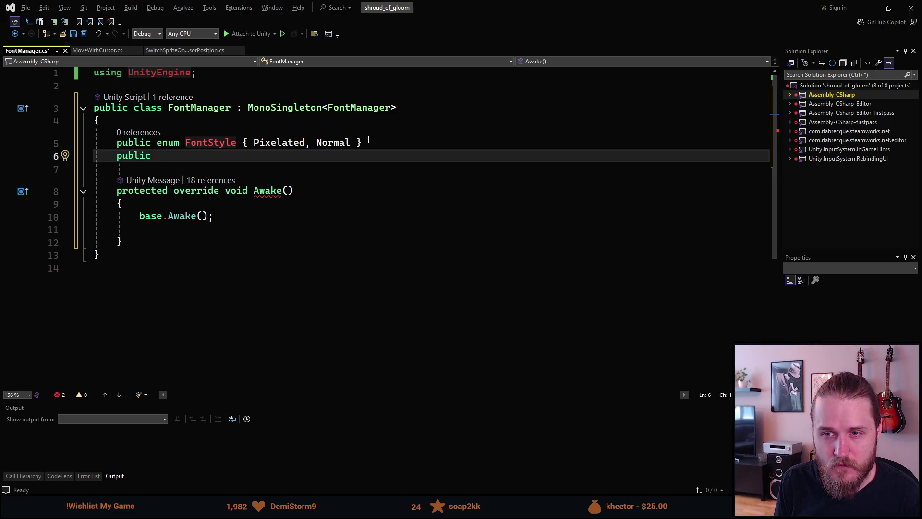
pyautogui.hotkey('ctrl', 'BackSpace')
pyautogui.write('private ')
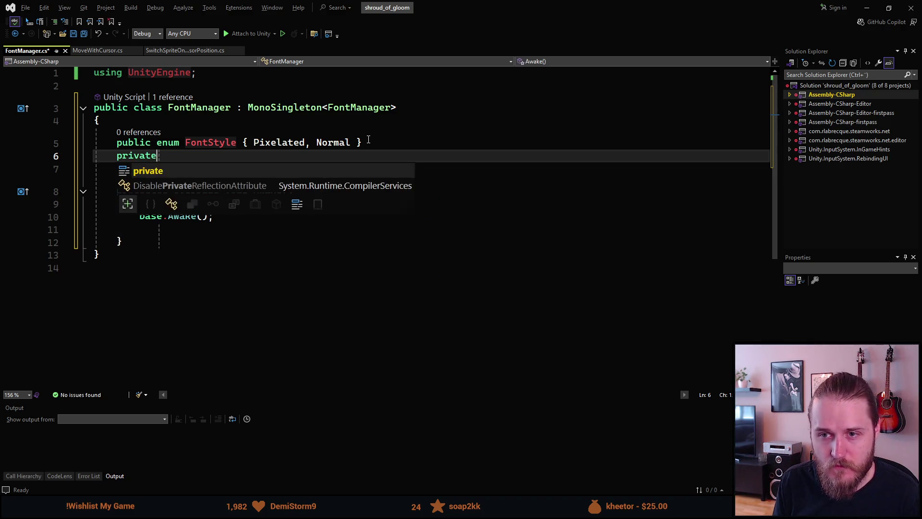
pyautogui.write('FontStyle _selectedFont =')
pyautogui.press('Tab')
pyautogui.hotkey('ctrl', 'BackSpace')
pyautogui.write('P')
pyautogui.press('Tab')
pyautogui.press('Down')
pyautogui.press('Down')
pyautogui.hotkey('ctrl', 's')
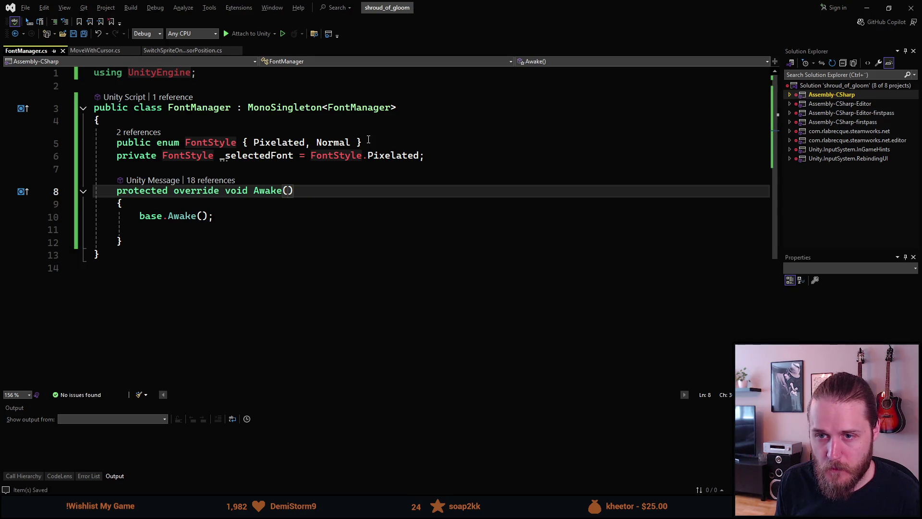
# Step: Add an empty 'private void SetFont(FontStyle font)' method after Awake, renaming its parameter to font
pyautogui.press('Down')
pyautogui.press('Down')
pyautogui.press('Down')
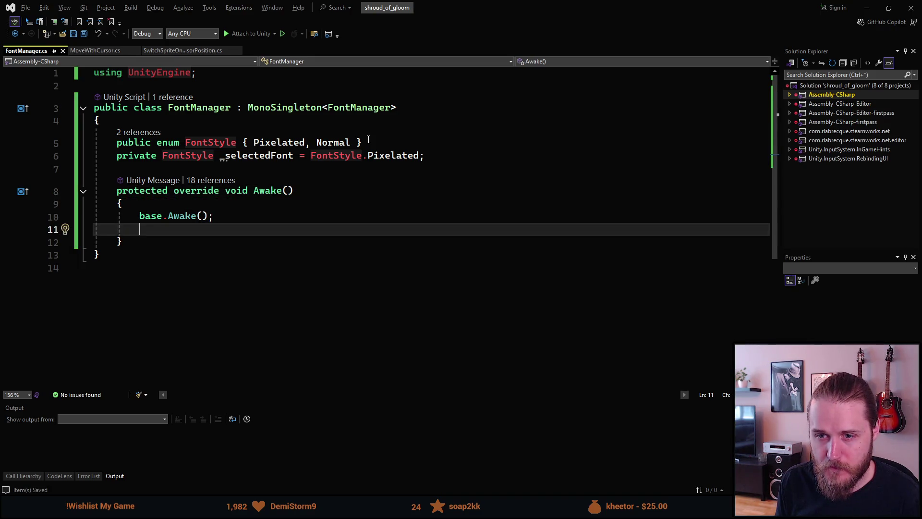
pyautogui.press('Down')
pyautogui.press('Return')
pyautogui.press('Return')
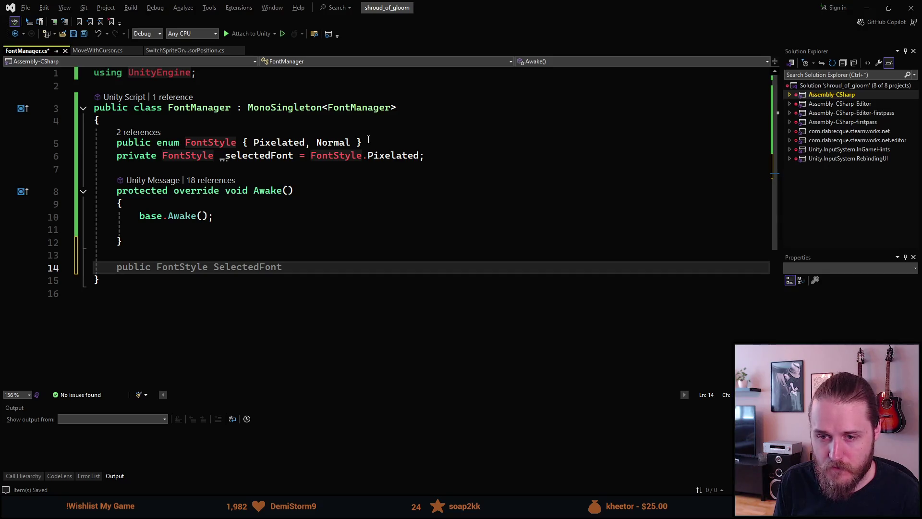
pyautogui.write('private void S')
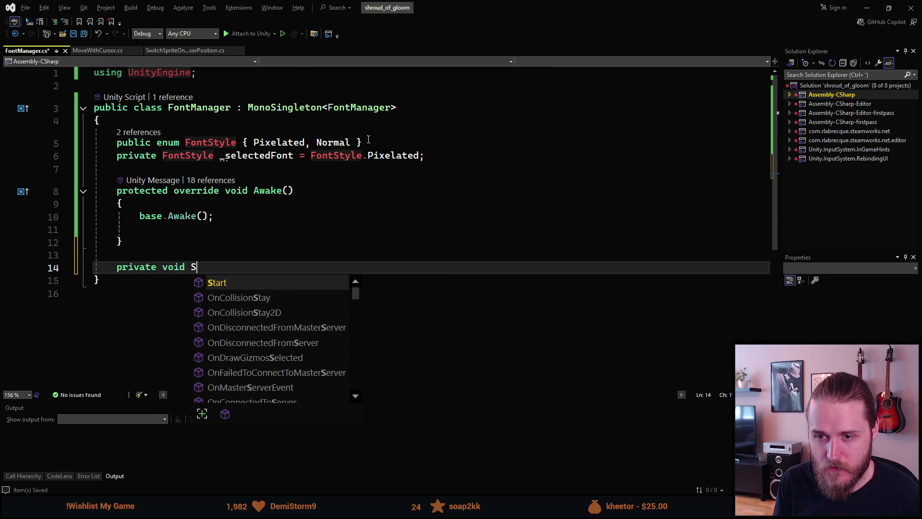
pyautogui.write('etFont(')
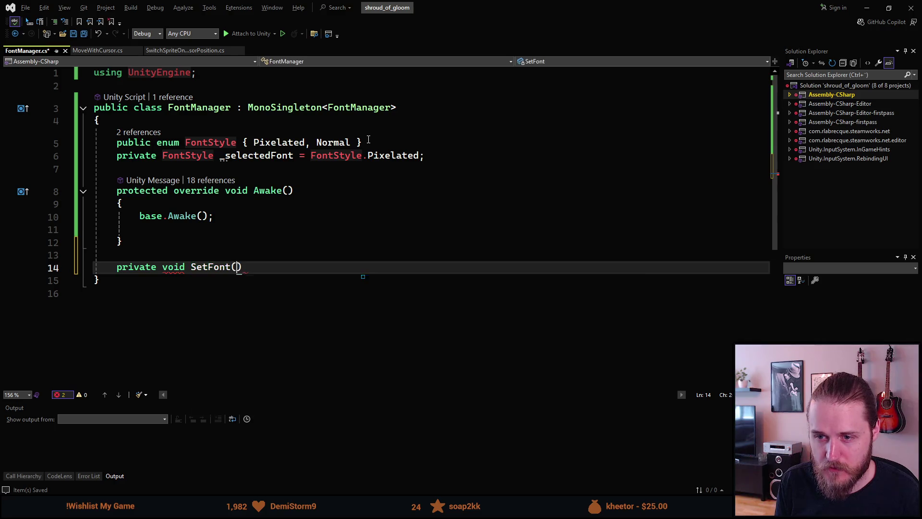
pyautogui.write('FontS')
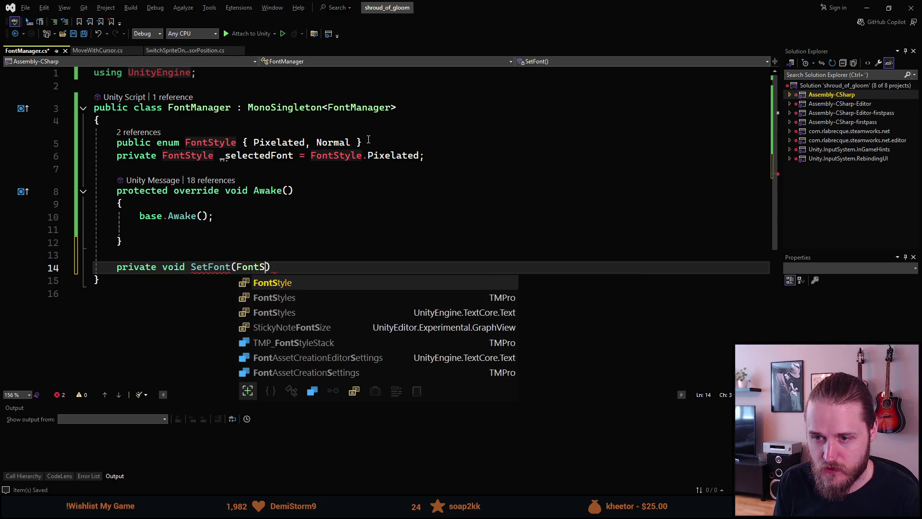
pyautogui.press('Tab')
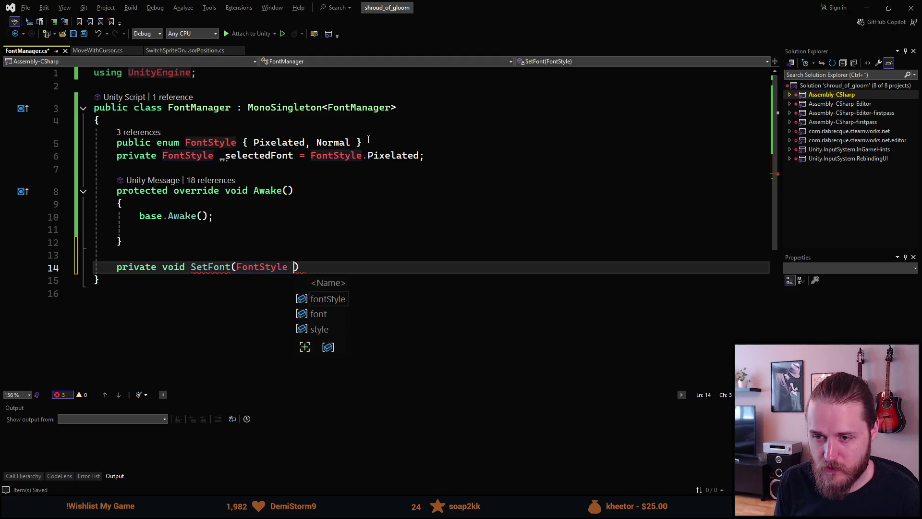
pyautogui.write('style)')
pyautogui.press('Return')
pyautogui.write('{')
pyautogui.press('Return')
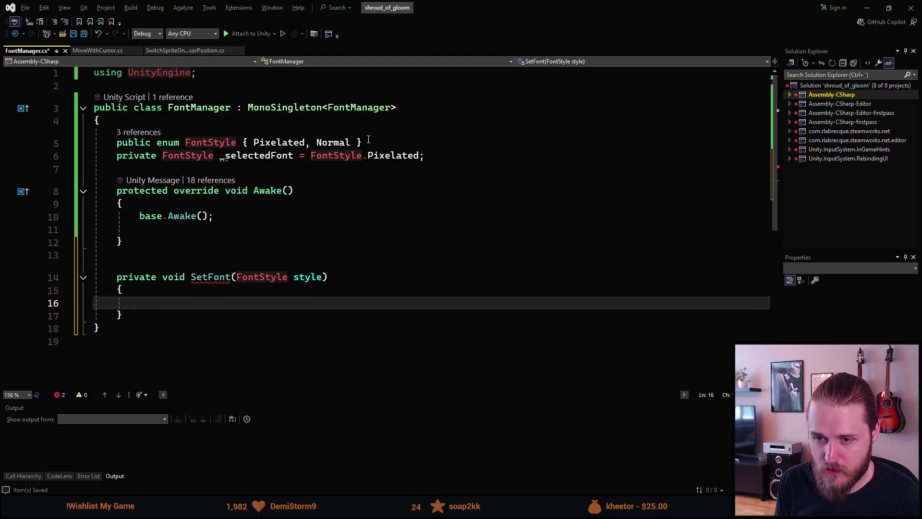
pyautogui.press('Up')
pyautogui.press('Up')
pyautogui.hotkey('ctrl', 'Right')
pyautogui.hotkey('ctrl', 'Right')
pyautogui.hotkey('ctrl', 'Right')
pyautogui.hotkey('ctrl', 'Right')
pyautogui.hotkey('ctrl', 'Right')
pyautogui.hotkey('ctrl', 'shift', 'Right')
pyautogui.write('font')
pyautogui.press('Escape')
pyautogui.press('Down')
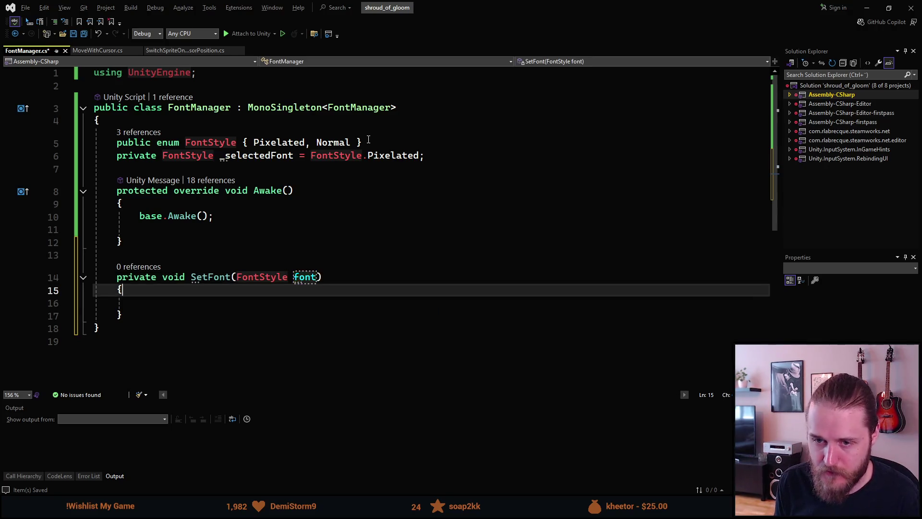
pyautogui.press('Down')
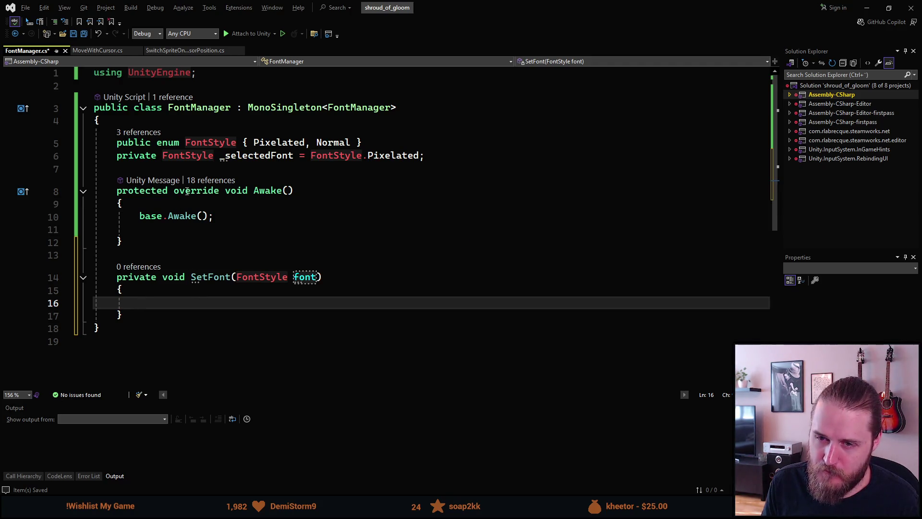
pyautogui.click(443, 156)
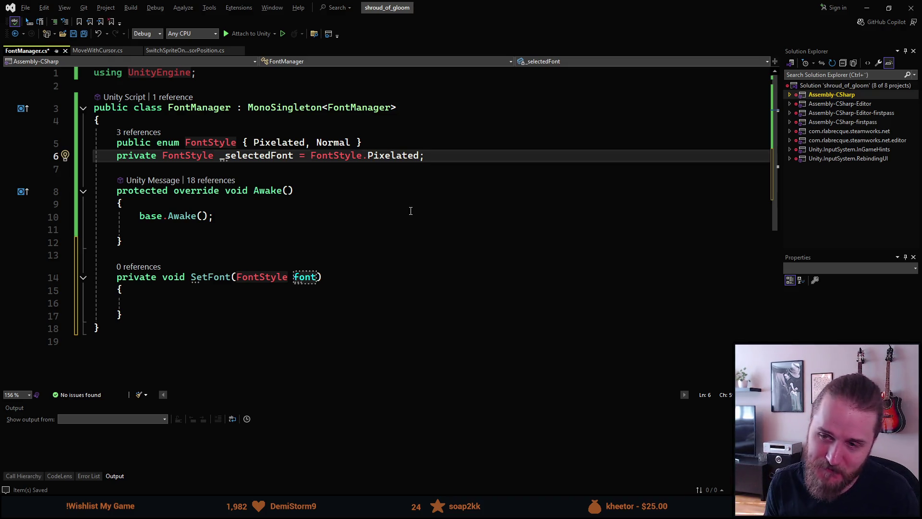
pyautogui.press('Down')
pyautogui.press('Down')
pyautogui.press('Down')
pyautogui.press('Down')
pyautogui.press('Down')
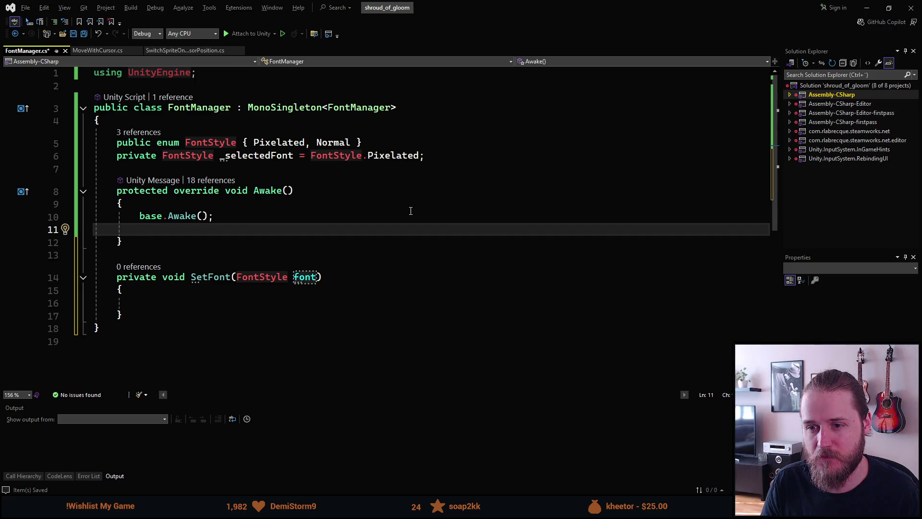
pyautogui.click(447, 157)
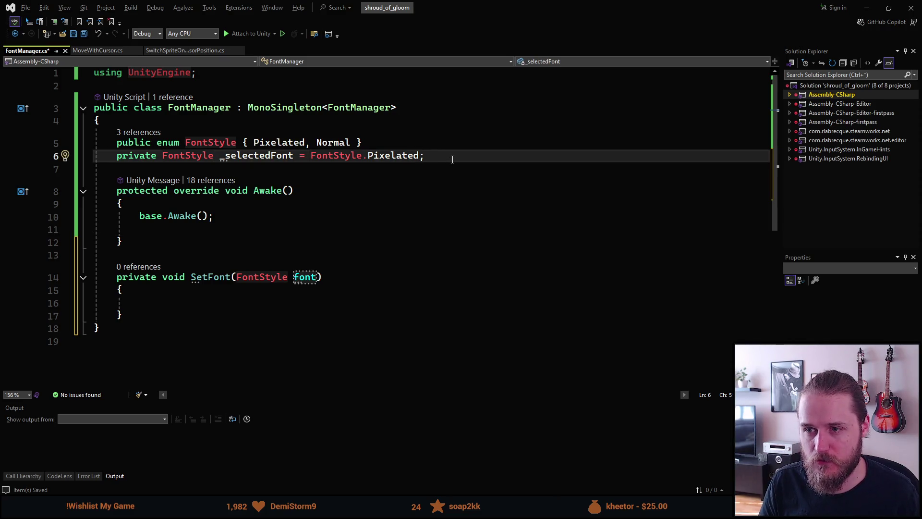
pyautogui.press('Return')
pyautogui.write('sfpr')
# Step: Expand the sfpr snippet into '[SerializeField] private Font;' and check the TMP_FontAsset suggestion
pyautogui.press('Tab')
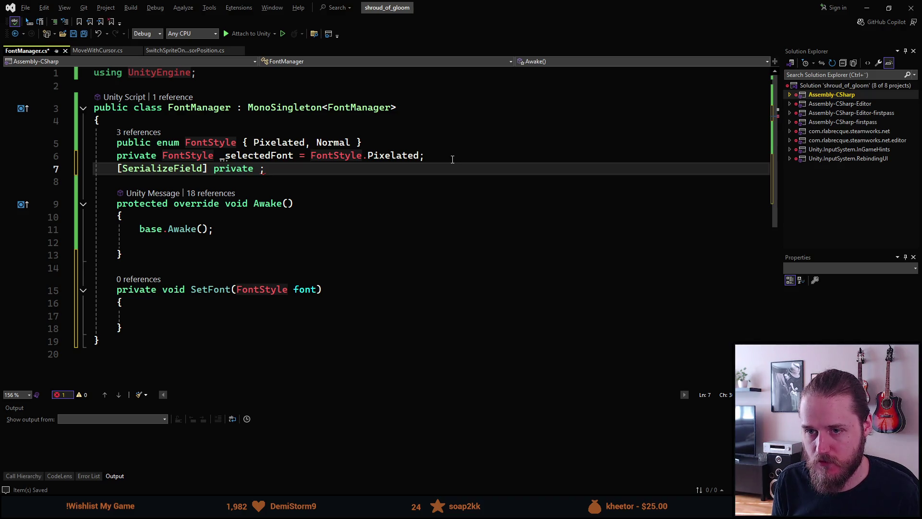
pyautogui.write('Font')
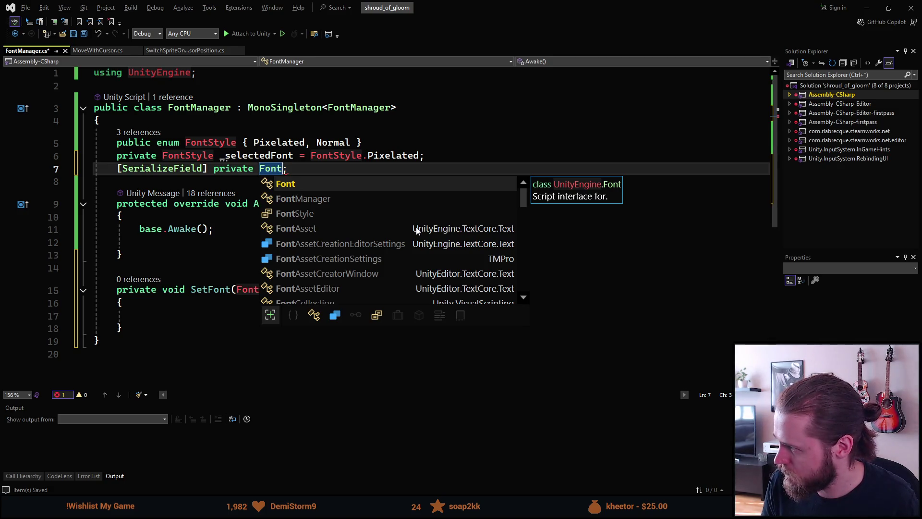
pyautogui.scroll(-1, 417, 229)
pyautogui.scroll(-1, 417, 230)
pyautogui.scroll(-1, 415, 229)
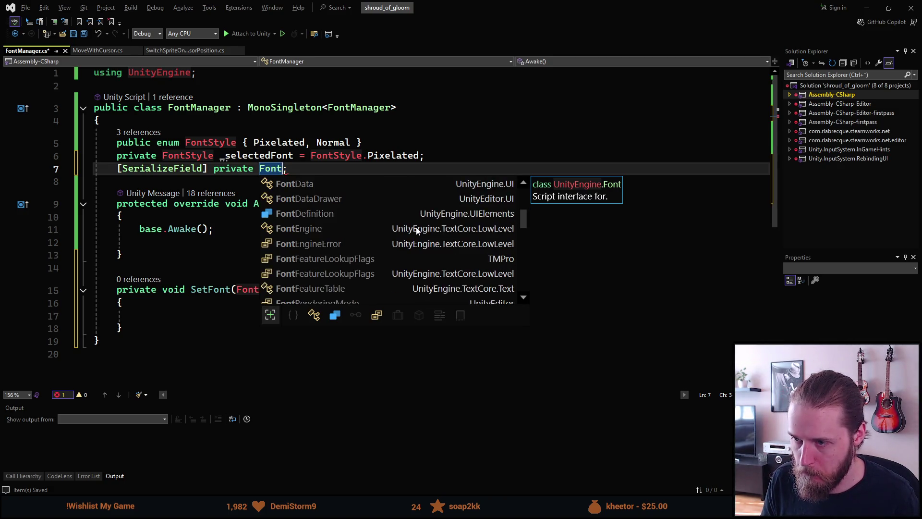
pyautogui.scroll(-1, 415, 230)
pyautogui.scroll(-1, 415, 230)
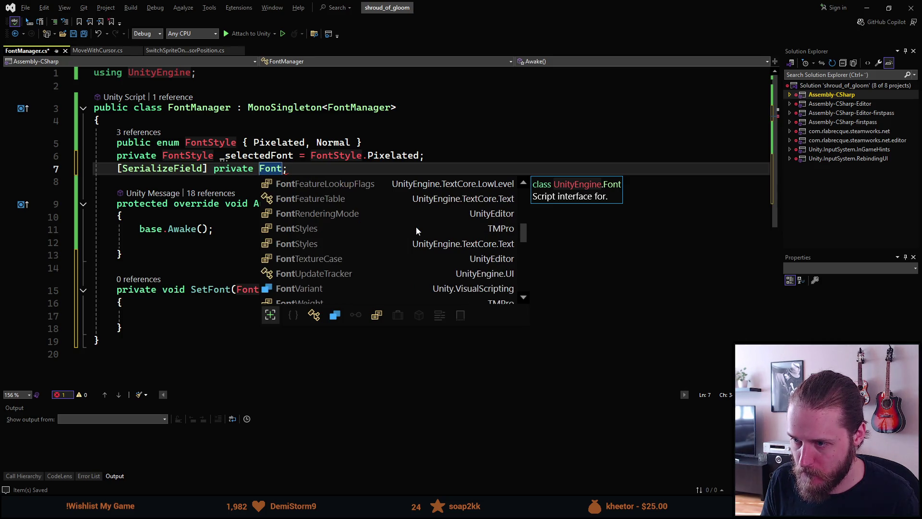
pyautogui.scroll(-1, 415, 230)
pyautogui.scroll(-1, 415, 230)
pyautogui.scroll(-2, 415, 230)
pyautogui.scroll(-1, 415, 230)
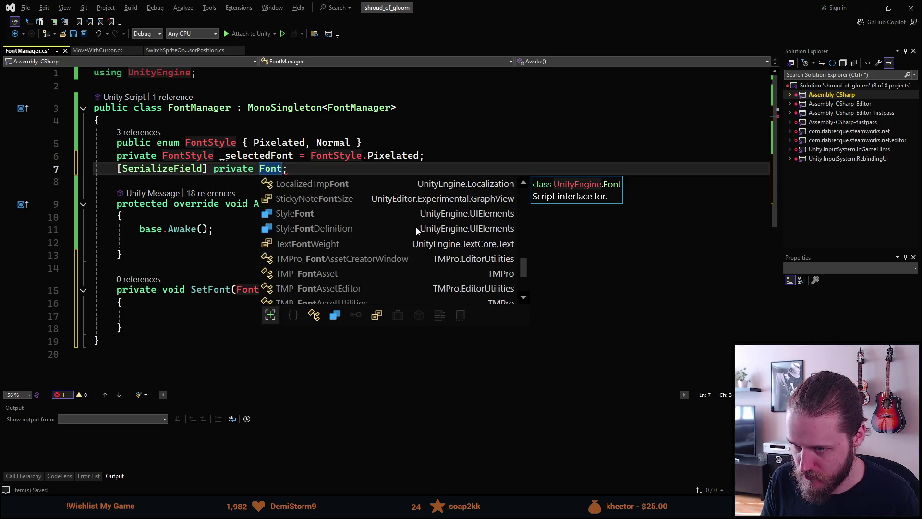
pyautogui.scroll(-1, 416, 229)
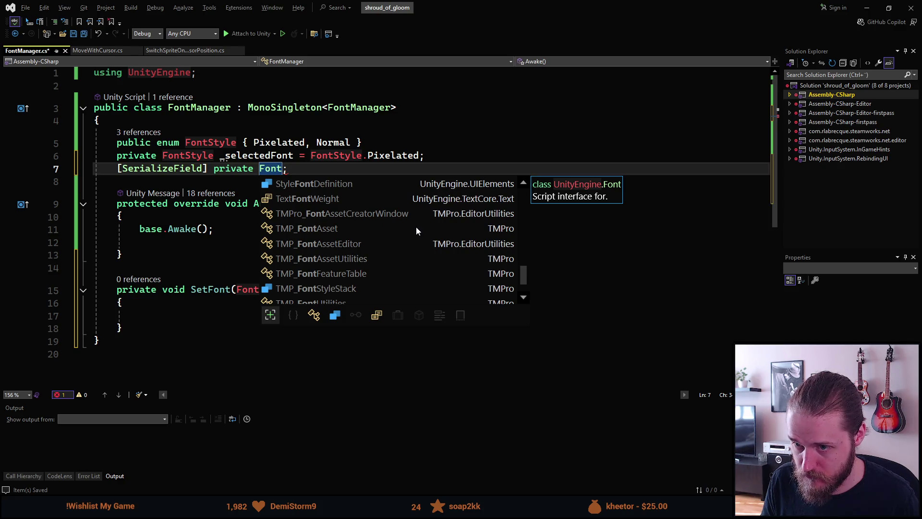
pyautogui.click(323, 230)
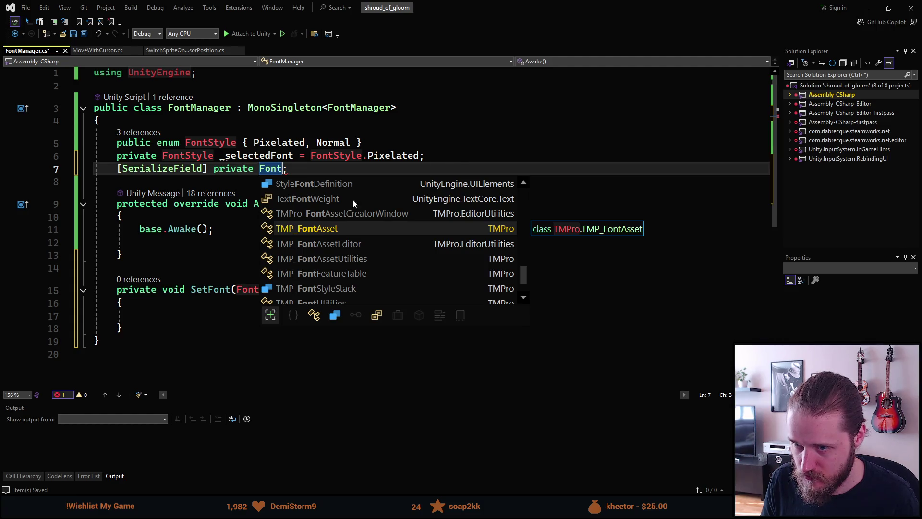
pyautogui.moveTo(462, 8); pyautogui.dragTo(620, 1)
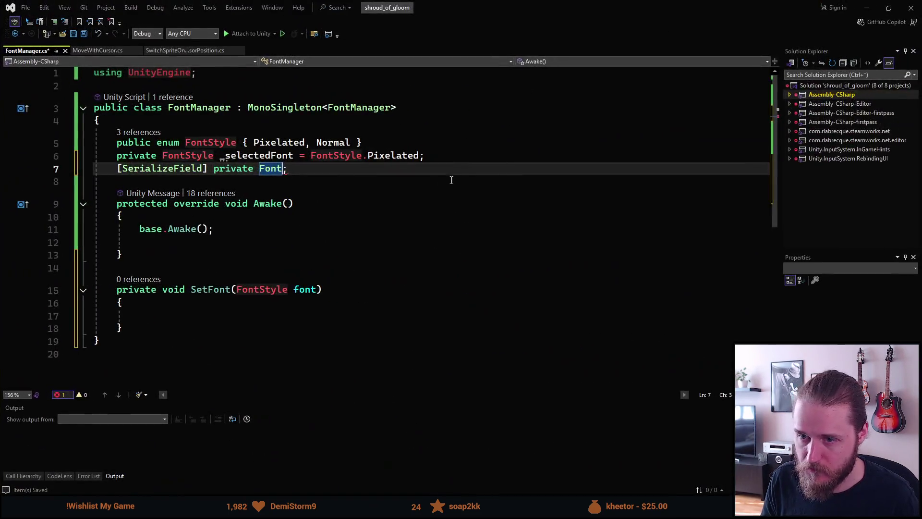
pyautogui.click(190, 318)
pyautogui.write('Te')
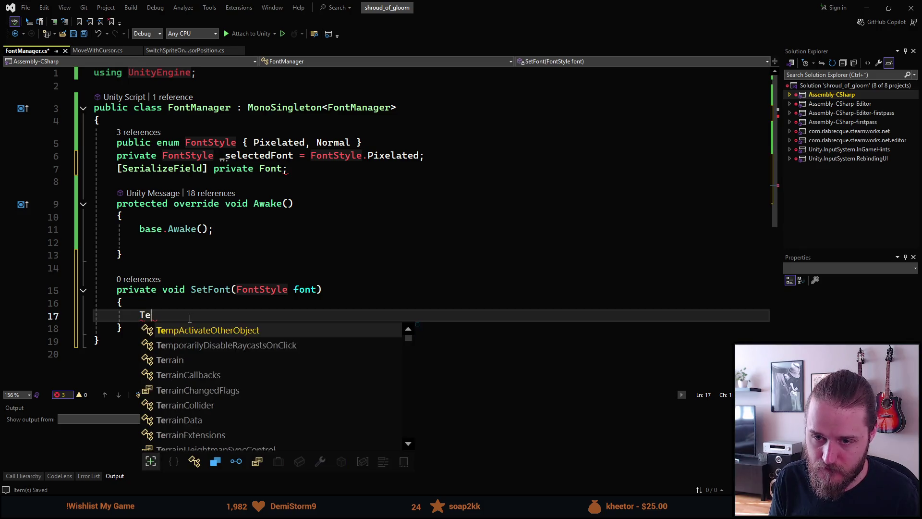
pyautogui.write('xtMeshPor')
# Step: Declare 'TextMeshProUGUI text;' in SetFont, accepting the using TMPro fix
pyautogui.press('BackSpace')
pyautogui.press('BackSpace')
pyautogui.write('roU')
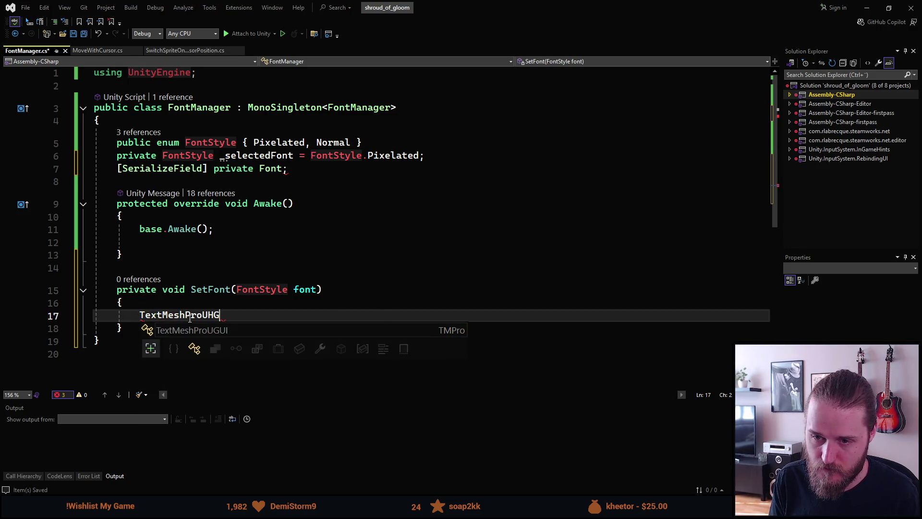
pyautogui.press('Tab')
pyautogui.write('text')
pyautogui.press('Escape')
pyautogui.write(';')
pyautogui.press('Return')
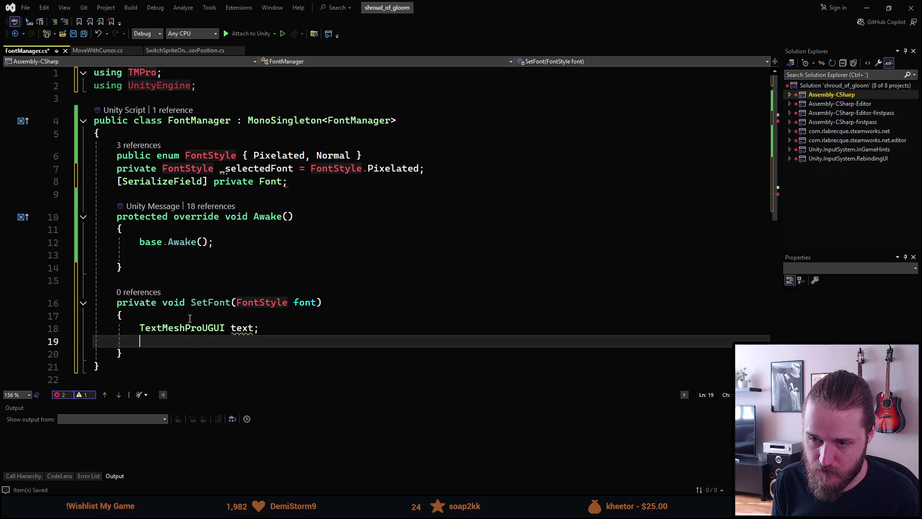
pyautogui.write('text.font')
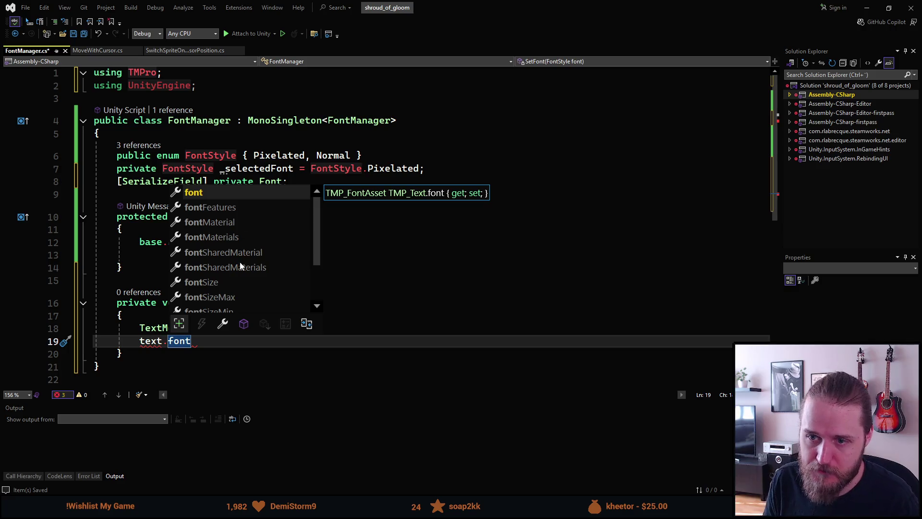
pyautogui.scroll(-1, 239, 262)
pyautogui.scroll(-1, 239, 267)
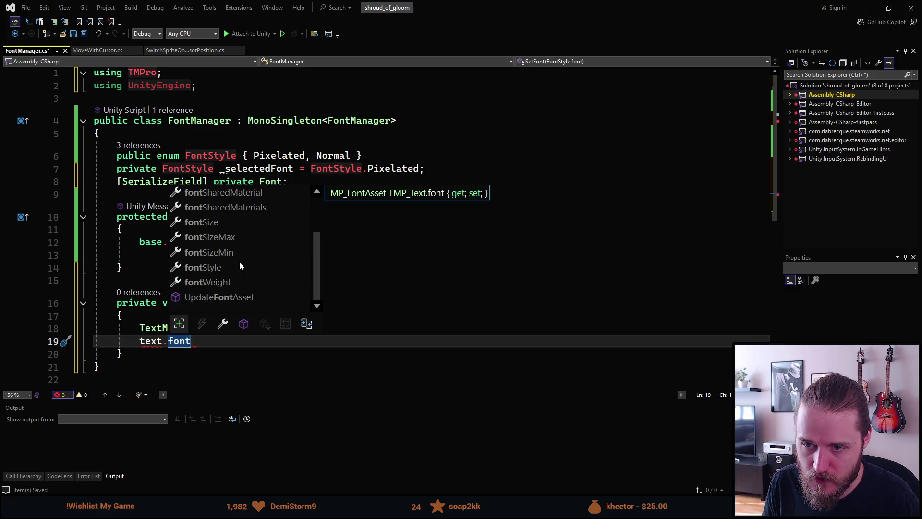
# Step: Write text.UpdateFontAsset from the member list and jump to its definition in TextMeshPro source
pyautogui.click(210, 295)
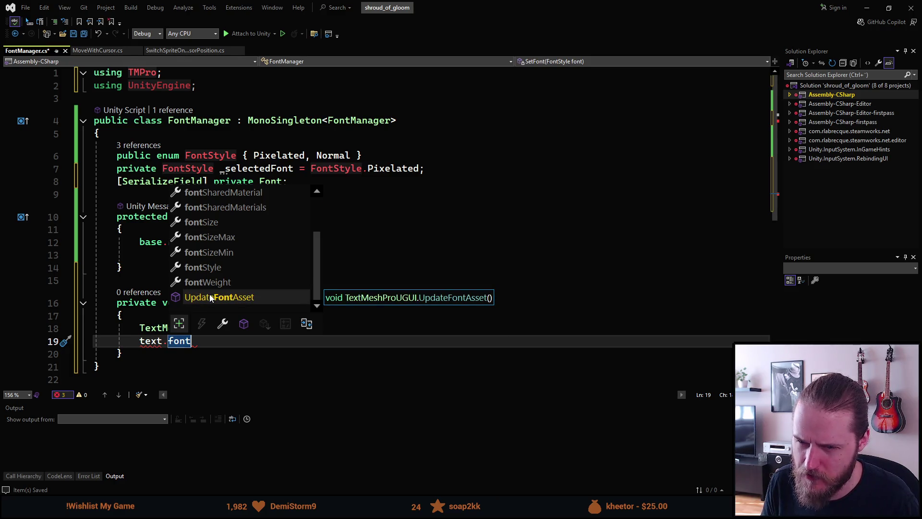
pyautogui.press('Tab')
pyautogui.press('F12')
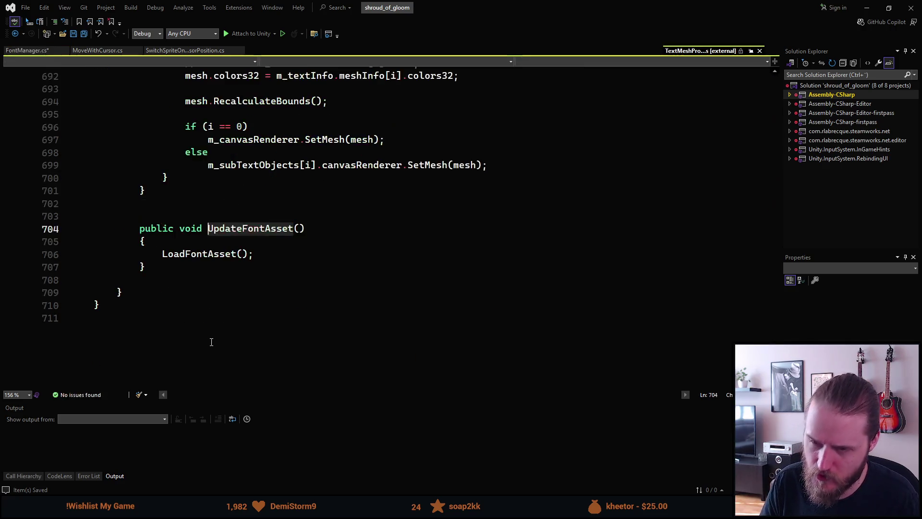
# Step: Inspect TMP_Text's virtual LoadFontAsset() definition, pin TMP_Text.cs, and navigate back toward FontManager
pyautogui.click(177, 254)
pyautogui.press('F12')
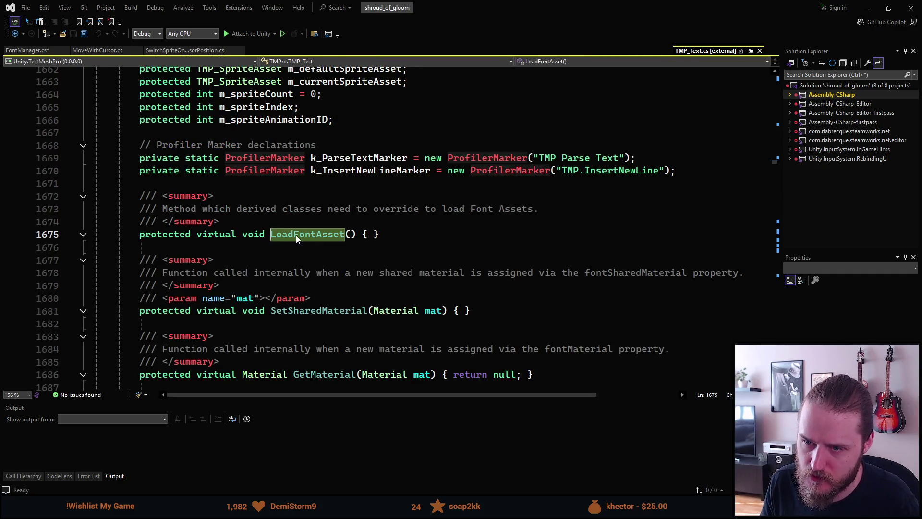
pyautogui.click(296, 235)
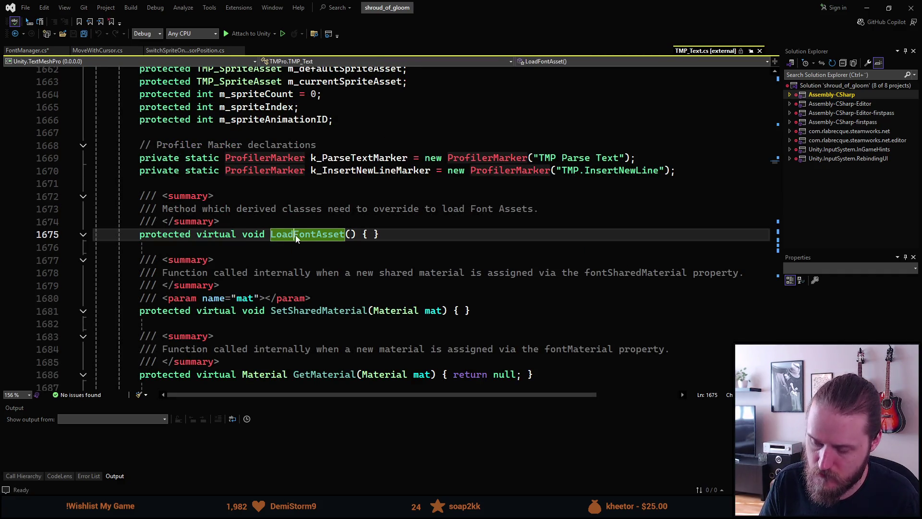
pyautogui.doubleClick(295, 233)
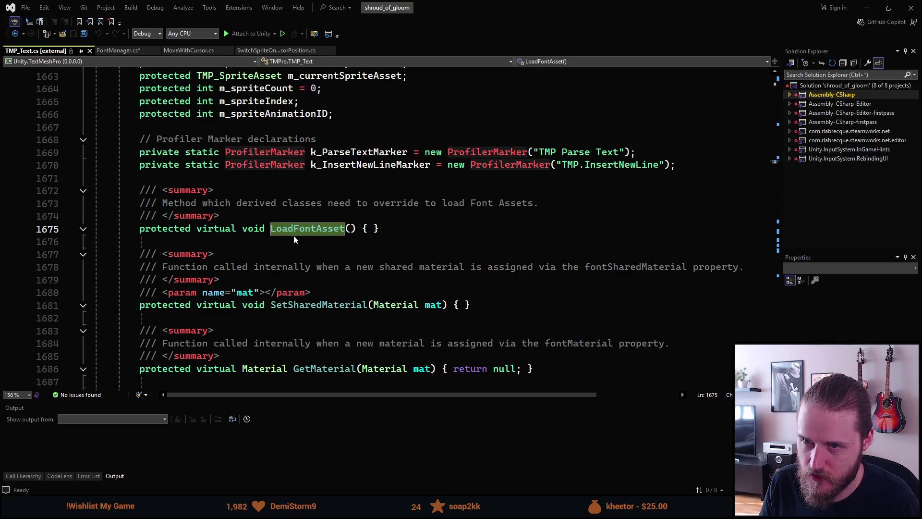
pyautogui.scroll(-3, 261, 275)
pyautogui.scroll(-1, 260, 276)
pyautogui.scroll(-5, 258, 278)
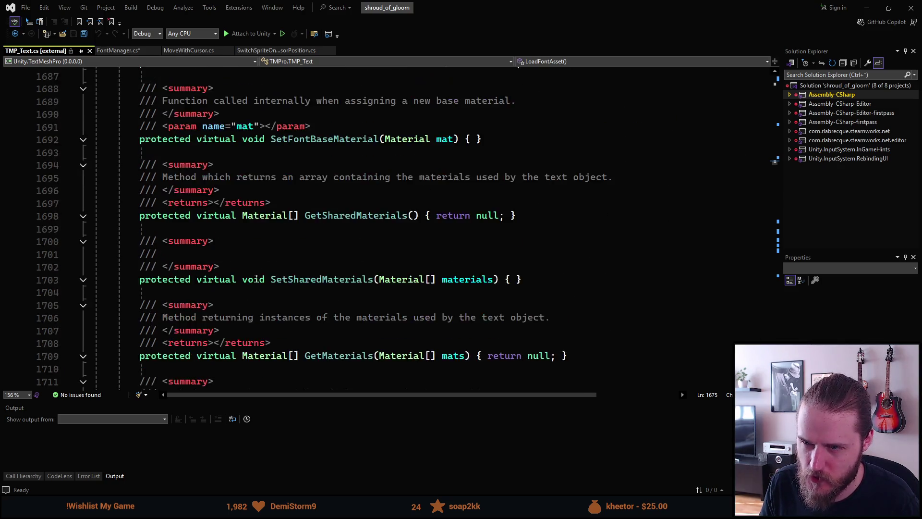
pyautogui.scroll(-1, 256, 279)
pyautogui.hotkey('ctrl', '-')
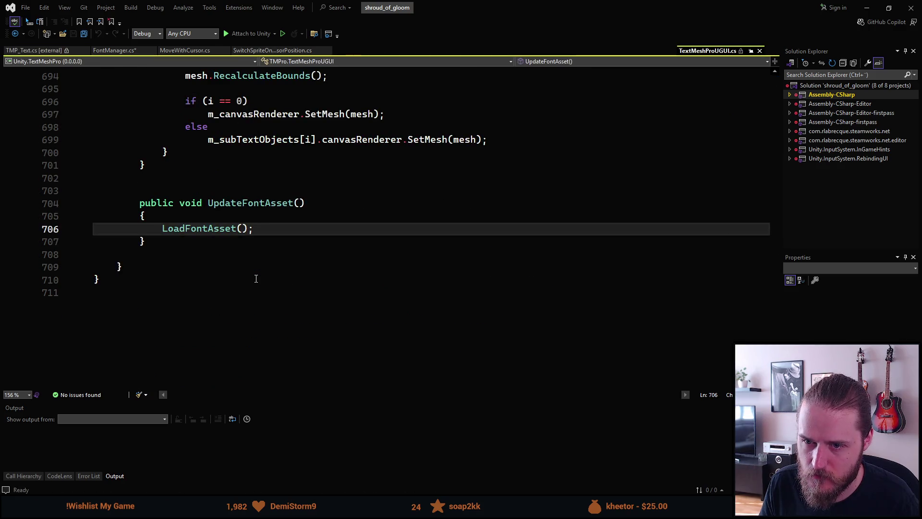
pyautogui.hotkey('ctrl', '-')
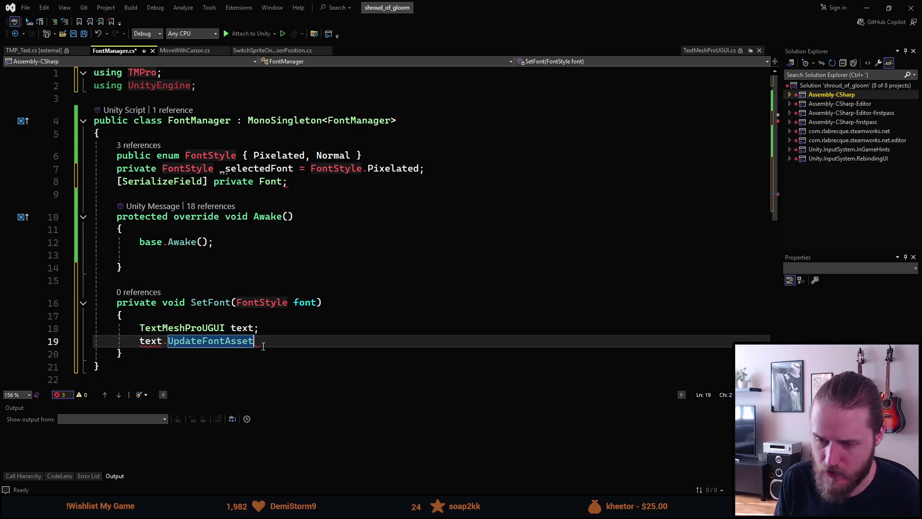
pyautogui.write('();')
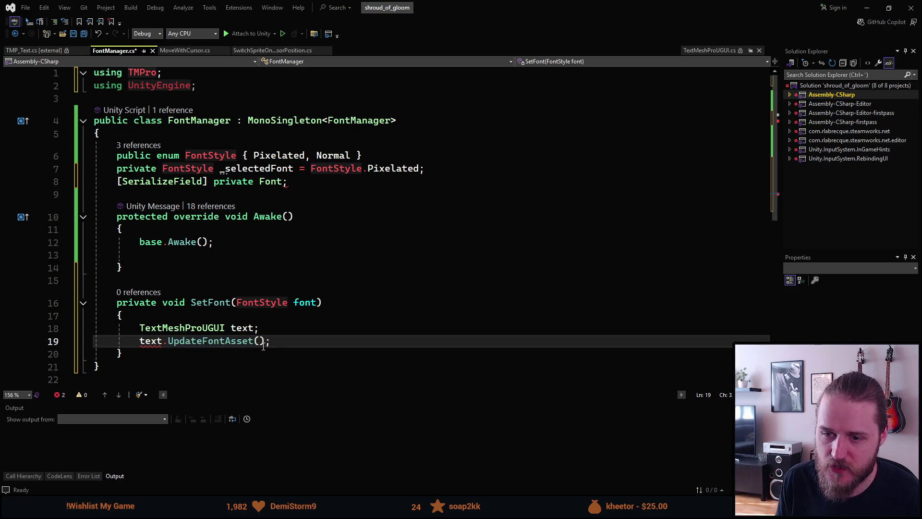
# Step: Replace the UpdateFontAsset() call on line 19 with an unfinished 'text.font = ;' assignment
pyautogui.click(238, 341)
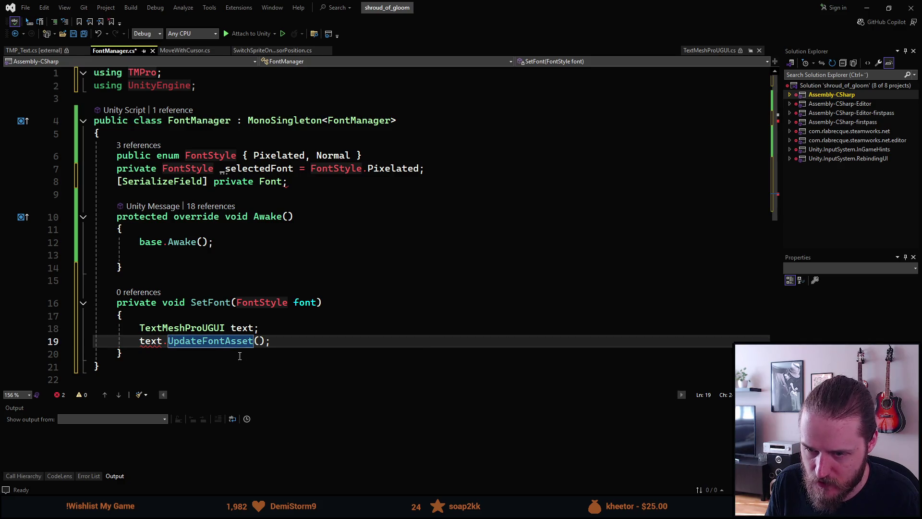
pyautogui.click(258, 341)
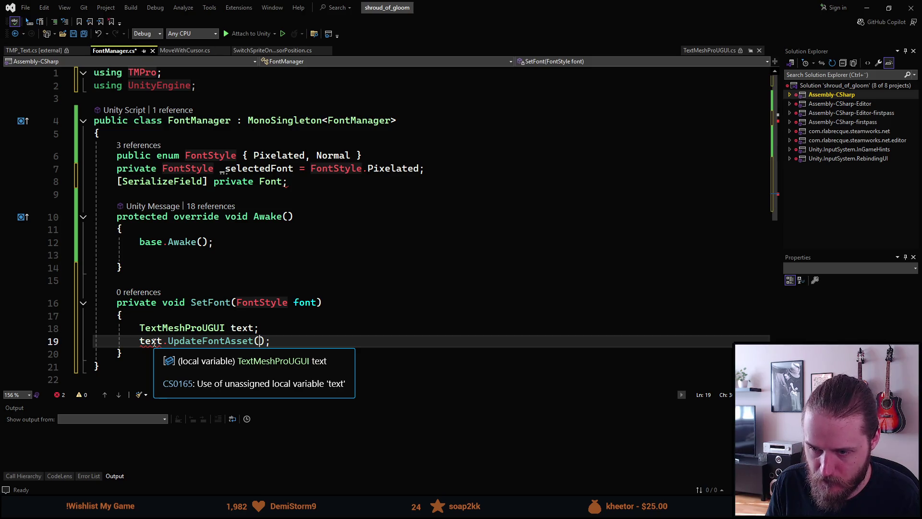
pyautogui.write(',')
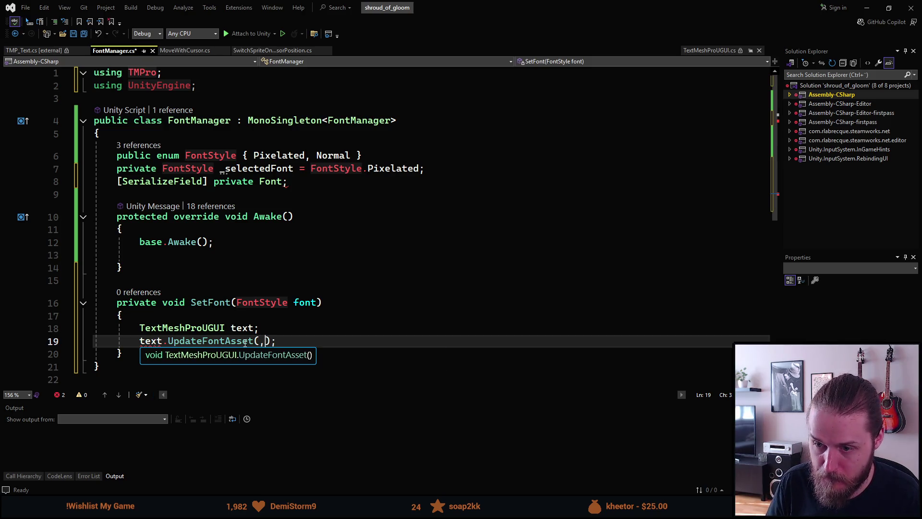
pyautogui.press('BackSpace')
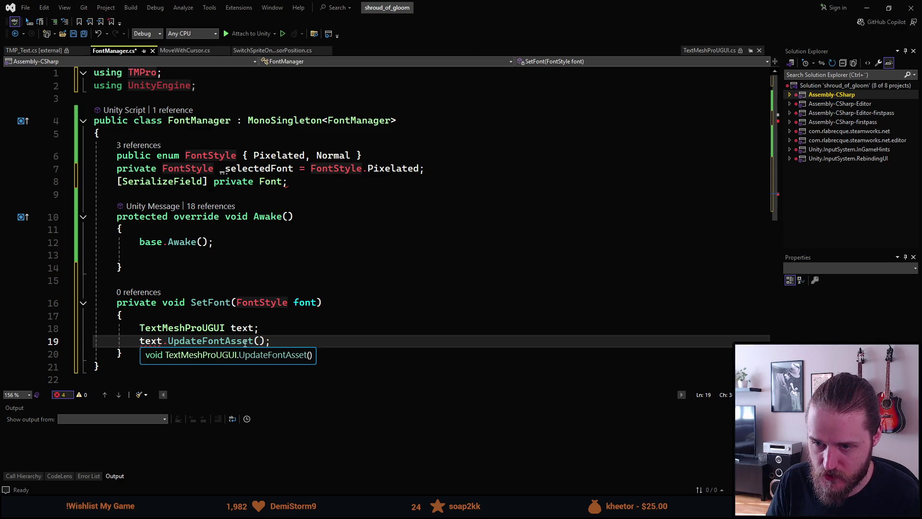
pyautogui.press('BackSpace')
pyautogui.hotkey('ctrl', 'BackSpace')
pyautogui.press('BackSpace')
pyautogui.write('.font = ;')
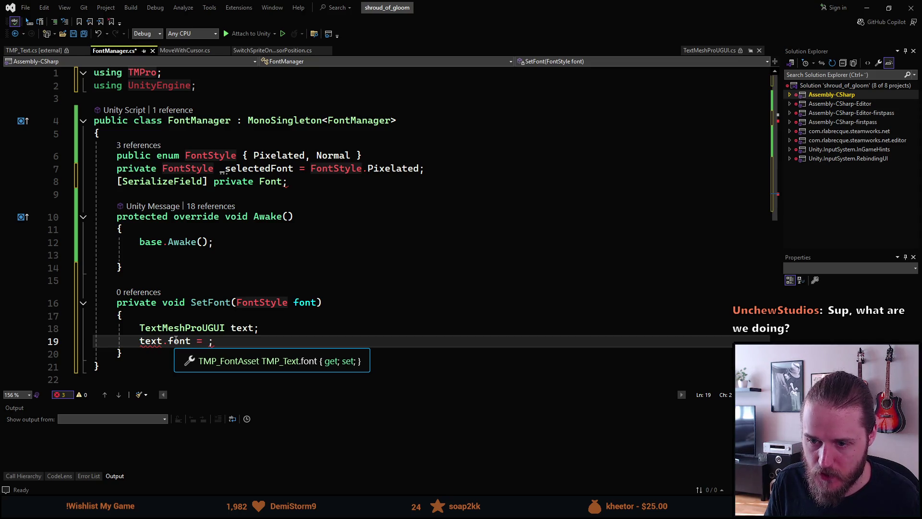
pyautogui.doubleClick(270, 180)
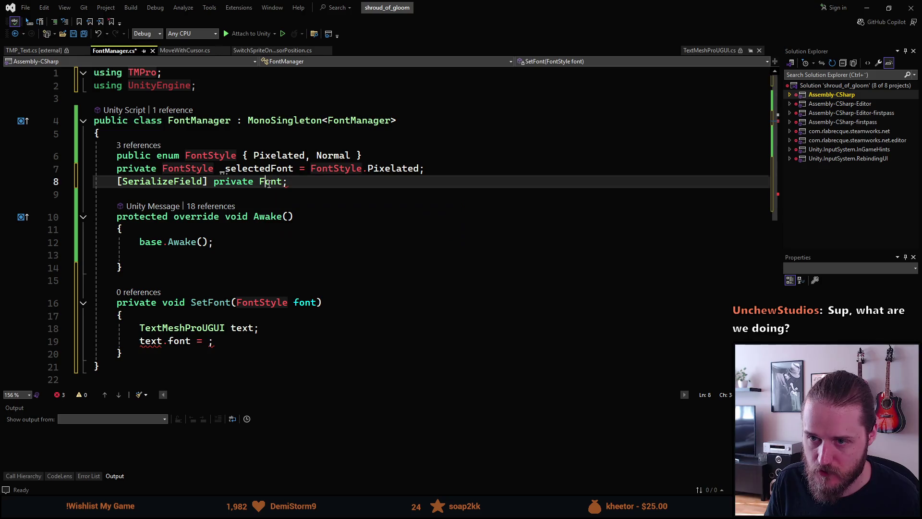
pyautogui.write('TMP_F')
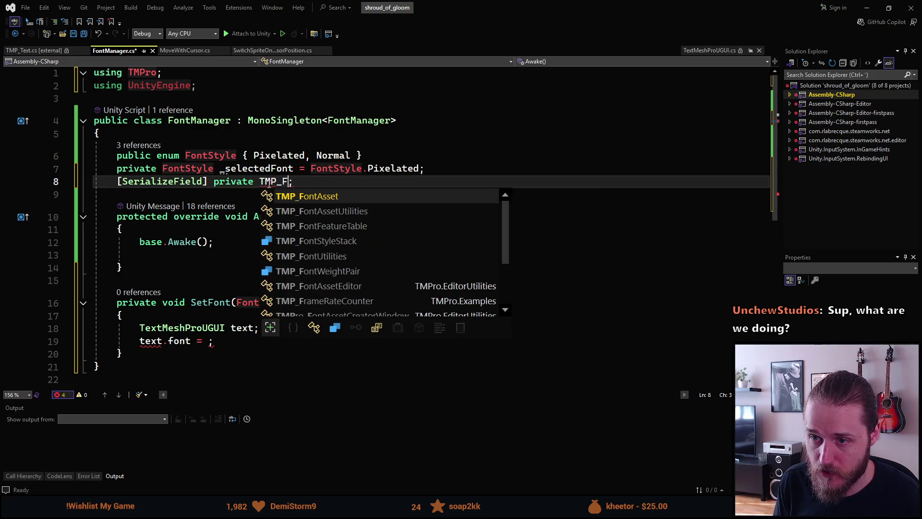
# Step: Change line 8 to '[SerializeField] private TMP_FontAsset _pixelFont;'
pyautogui.press('Tab')
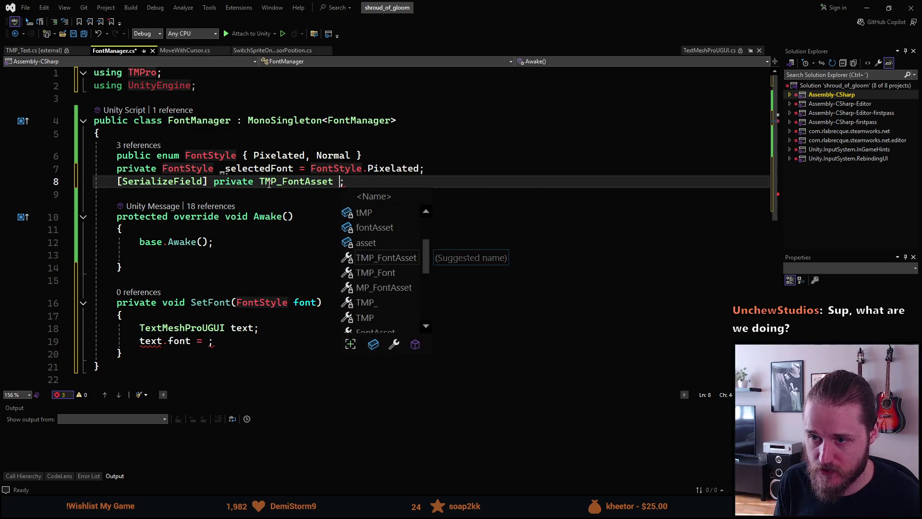
pyautogui.write('Pixel')
pyautogui.hotkey('ctrl', 'BackSpace')
pyautogui.write('_pix')
pyautogui.press('BackSpace')
pyautogui.write('xelFont')
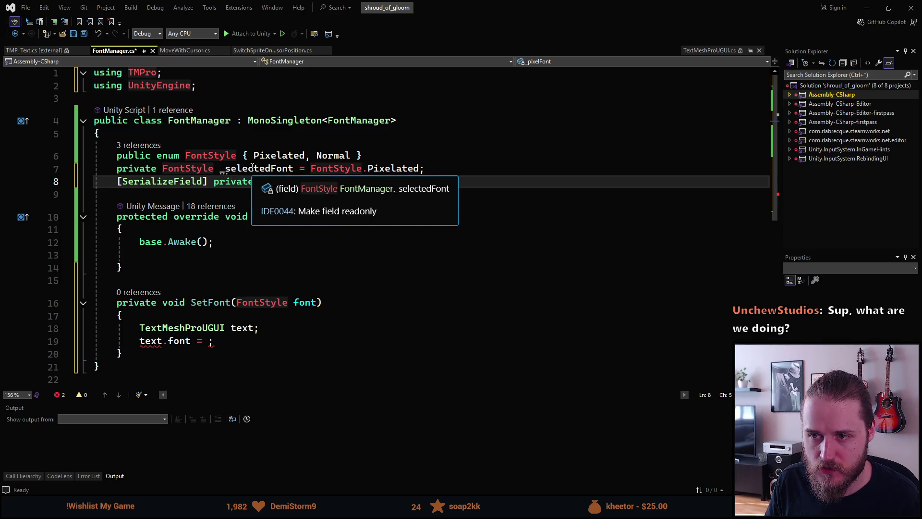
pyautogui.press('Return')
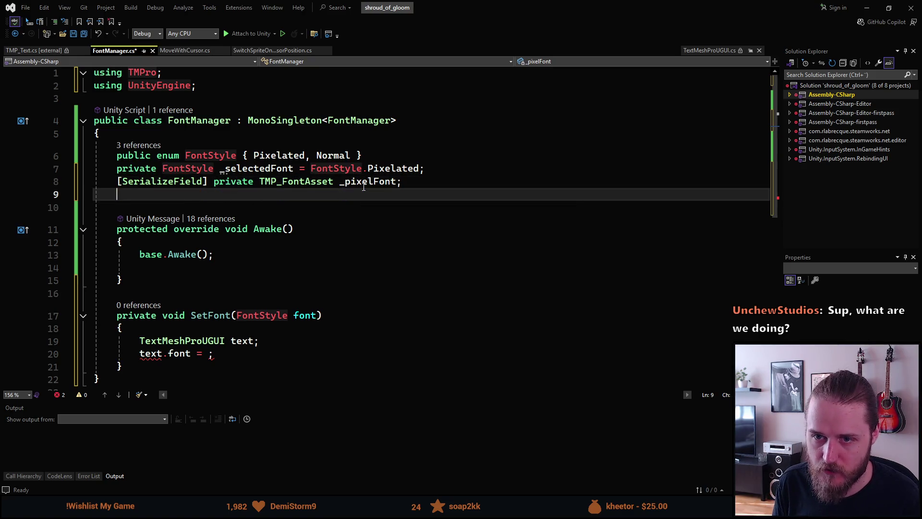
pyautogui.write('sfpr')
# Step: Add a second serialized TMP_FontAsset field '_normalFont' with the sfpr snippet and save the script
pyautogui.press('Tab')
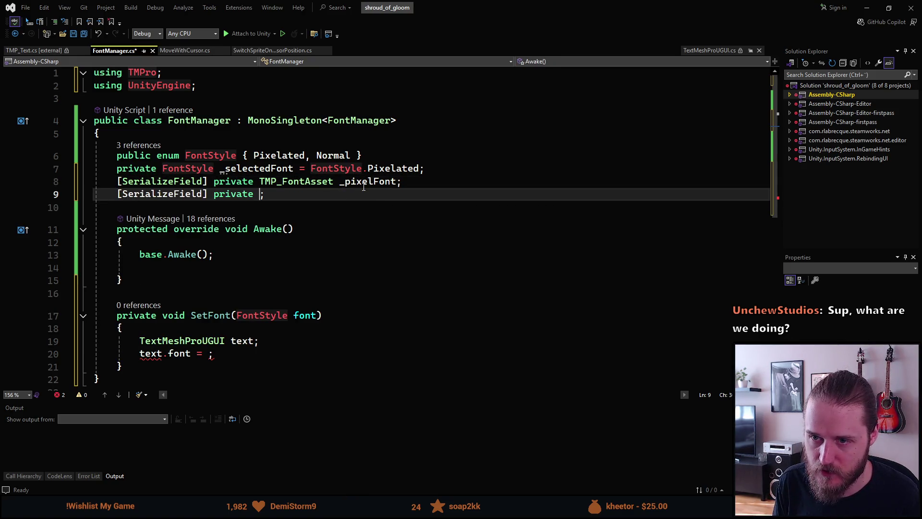
pyautogui.write('TMP_')
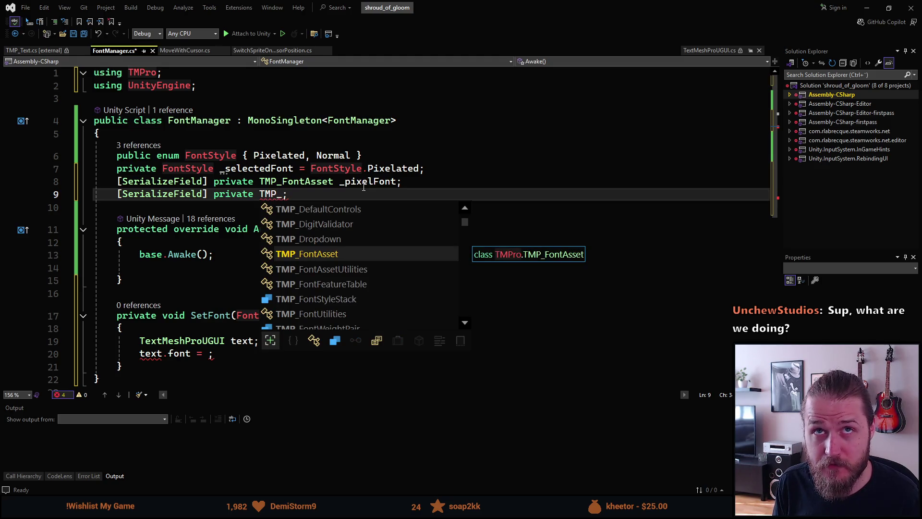
pyautogui.write('P')
pyautogui.press('BackSpace')
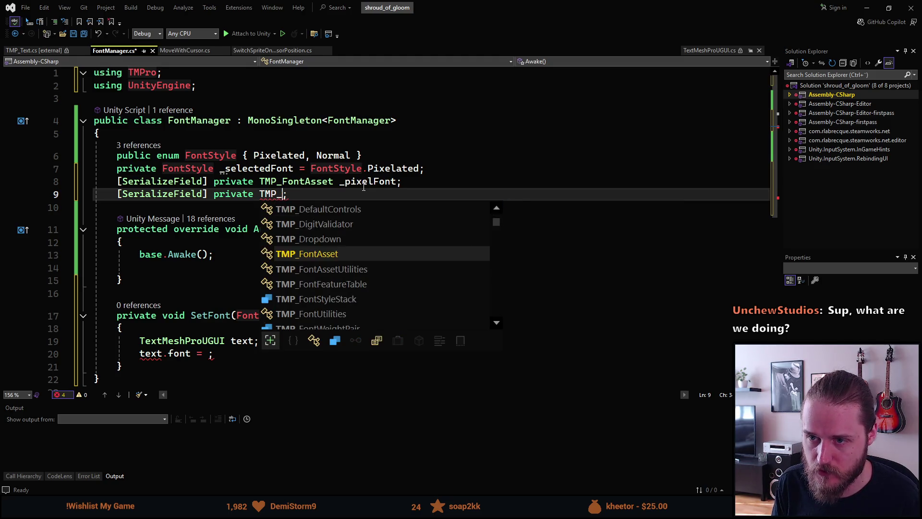
pyautogui.write('Font')
pyautogui.press('Tab')
pyautogui.write('_pi')
pyautogui.press('BackSpace')
pyautogui.write('normalO')
pyautogui.press('BackSpace')
pyautogui.write('Font')
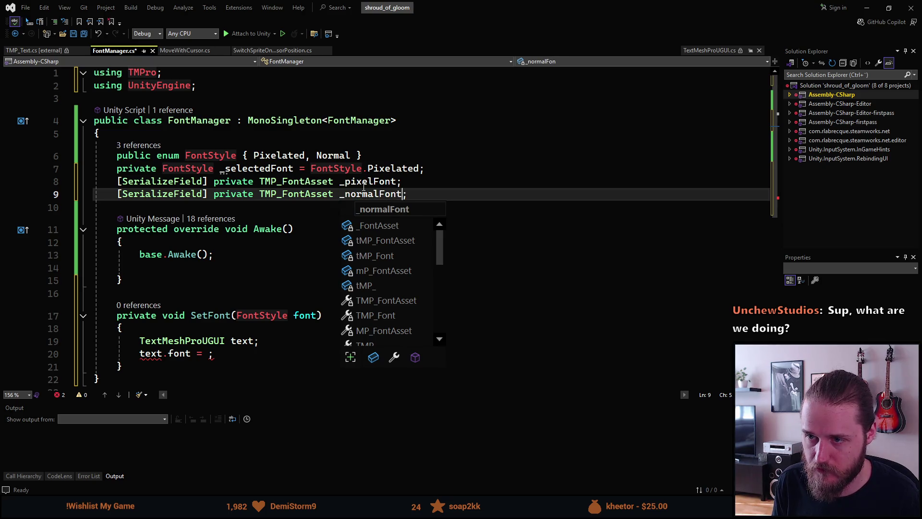
pyautogui.click(298, 214)
pyautogui.hotkey('ctrl', 's')
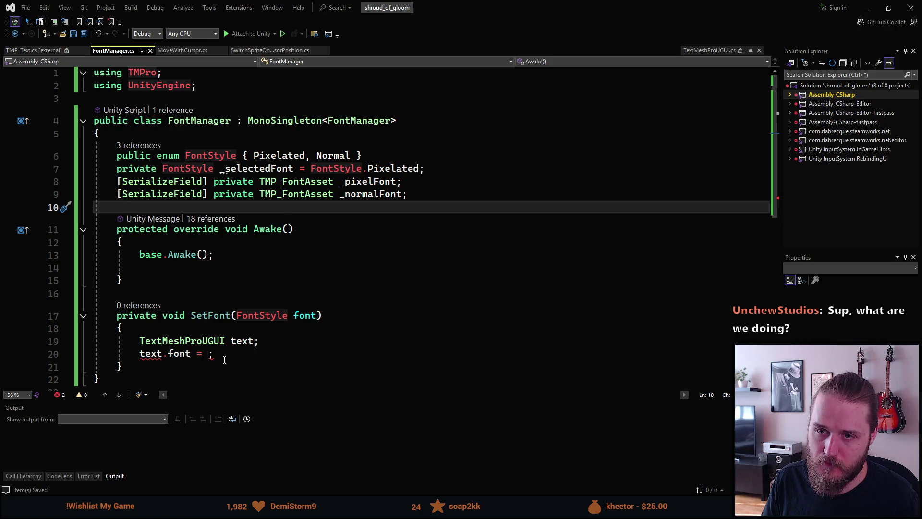
pyautogui.click(233, 315)
pyautogui.write('s')
pyautogui.scroll(-1, 264, 339)
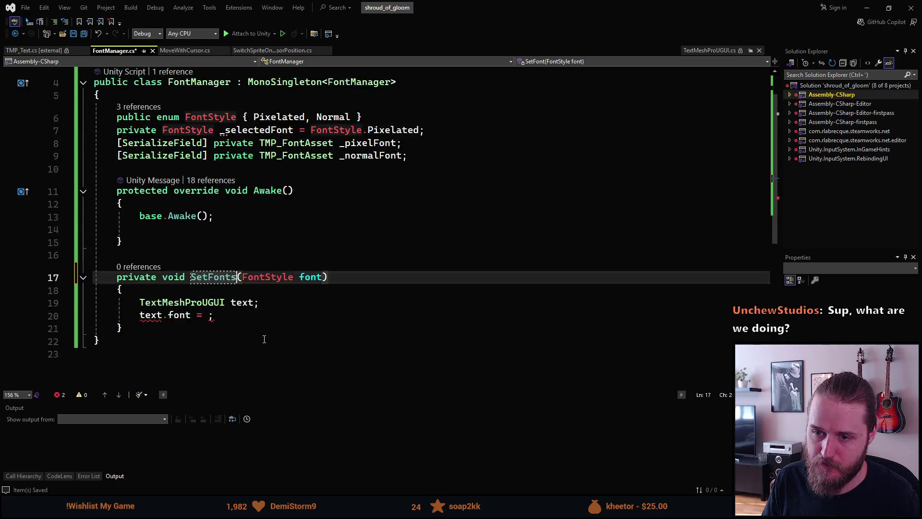
pyautogui.scroll(-1, 264, 339)
# Step: Replace SetFonts' old body with a fontAsset line testing '_selectedFont == FontStyle.Pixelated'
pyautogui.click(216, 277)
pyautogui.click(141, 265)
pyautogui.hotkey('shift', 'Down')
pyautogui.hotkey('shift', 'Down')
pyautogui.write('TM')
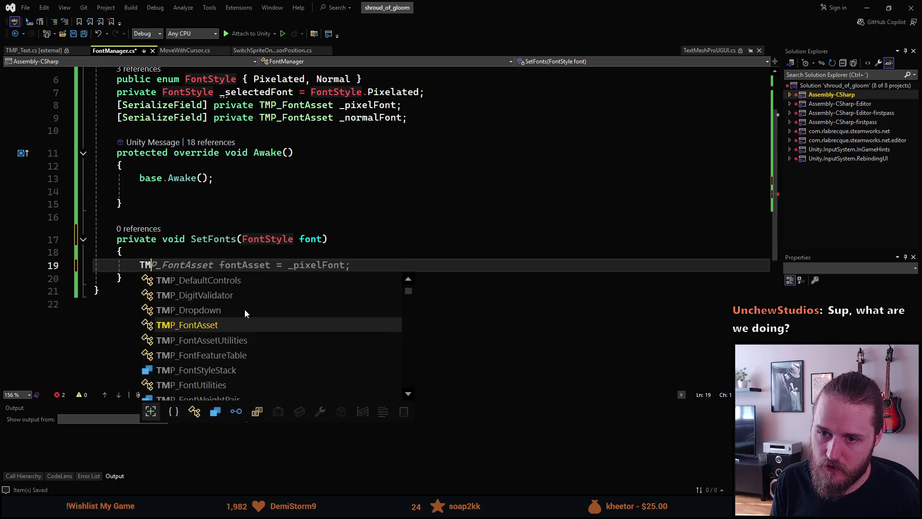
pyautogui.write('P_')
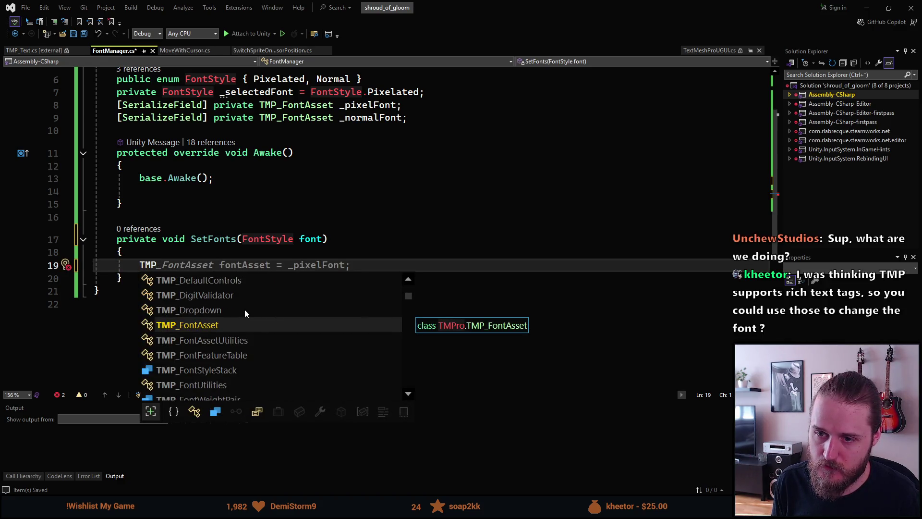
pyautogui.press('Tab')
pyautogui.hotkey('ctrl', 'BackSpace')
pyautogui.hotkey('ctrl', 'BackSpace')
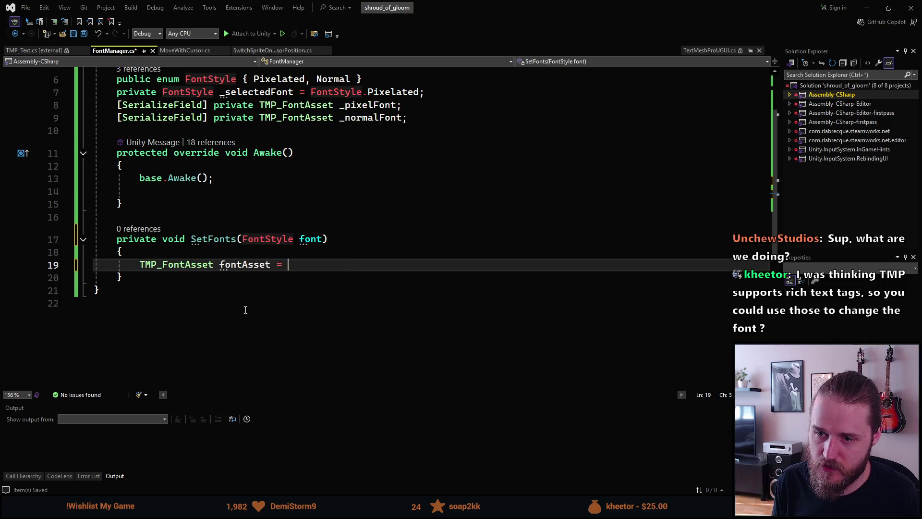
pyautogui.write('(_sel')
pyautogui.press('Tab')
pyautogui.write(')')
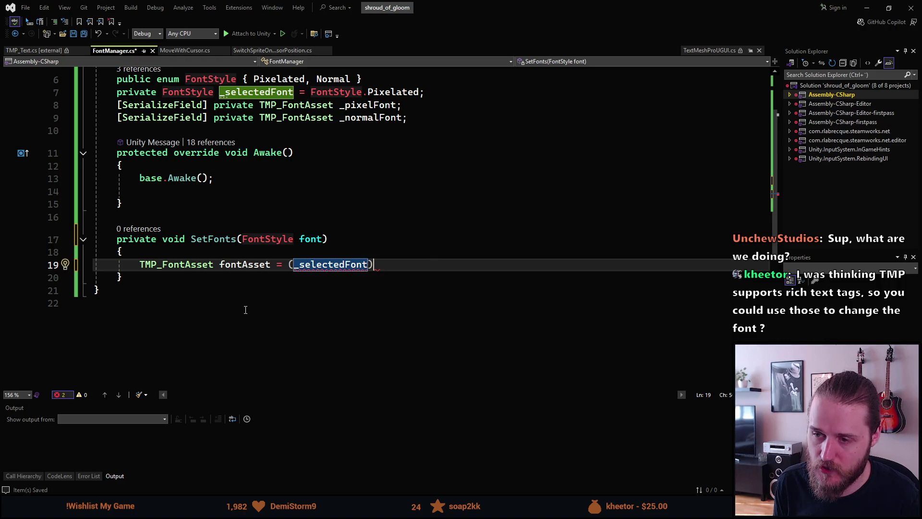
pyautogui.write(' ?')
pyautogui.press('BackSpace')
pyautogui.press('BackSpace')
pyautogui.press('BackSpace')
pyautogui.write('==')
pyautogui.press('Tab')
pyautogui.write('.P')
pyautogui.press('Tab')
# Step: Finish the ternary as '? _pixelFont : _normalFont;' and start a new statement below it
pyautogui.press('Tab')
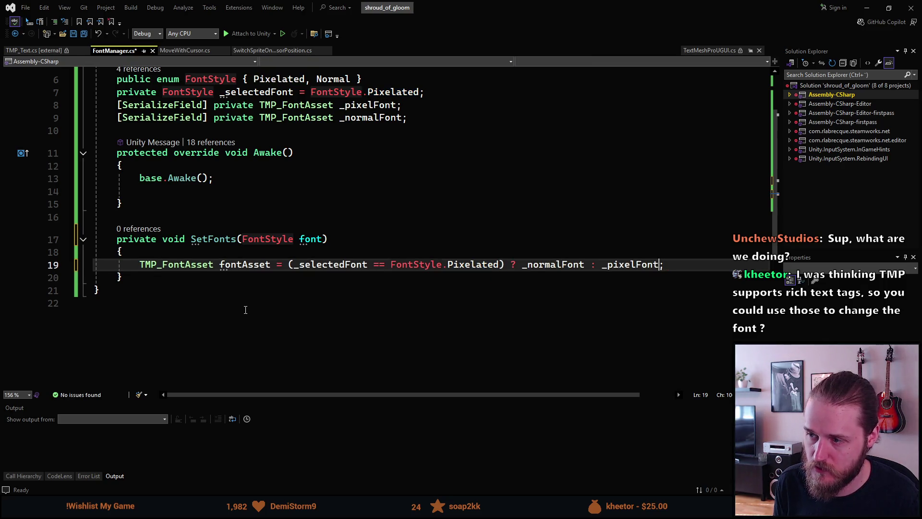
pyautogui.press('Left')
pyautogui.hotkey('ctrl', 'BackSpace')
pyautogui.hotkey('ctrl', 'BackSpace')
pyautogui.write('_pi')
pyautogui.press('Tab')
pyautogui.press('Right')
pyautogui.press('Right')
pyautogui.press('Right')
pyautogui.write('_no')
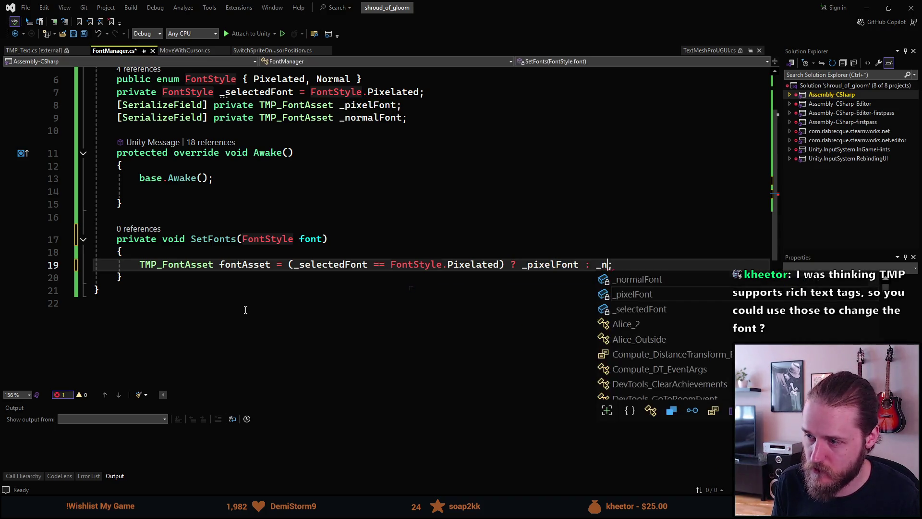
pyautogui.press('Tab')
pyautogui.press('End')
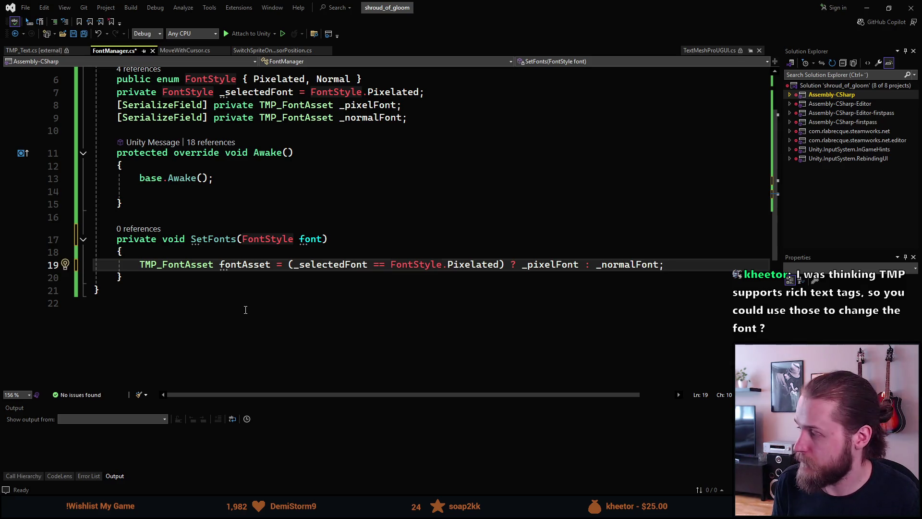
pyautogui.press('Return')
pyautogui.press('Return')
pyautogui.write('var ')
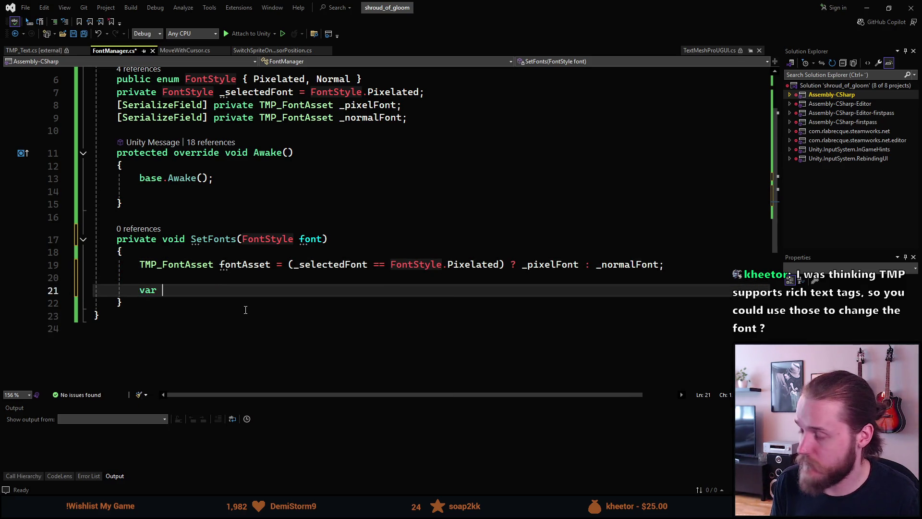
pyautogui.write('textCompo')
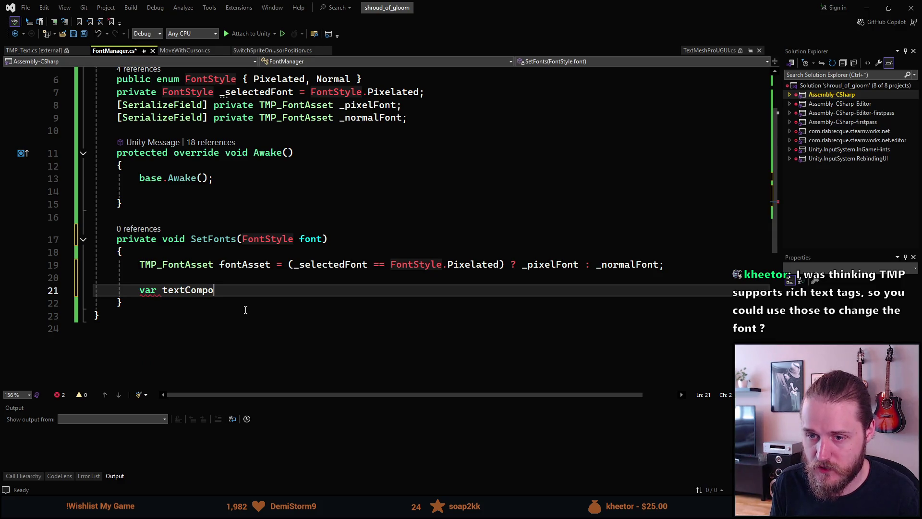
pyautogui.write('nents =')
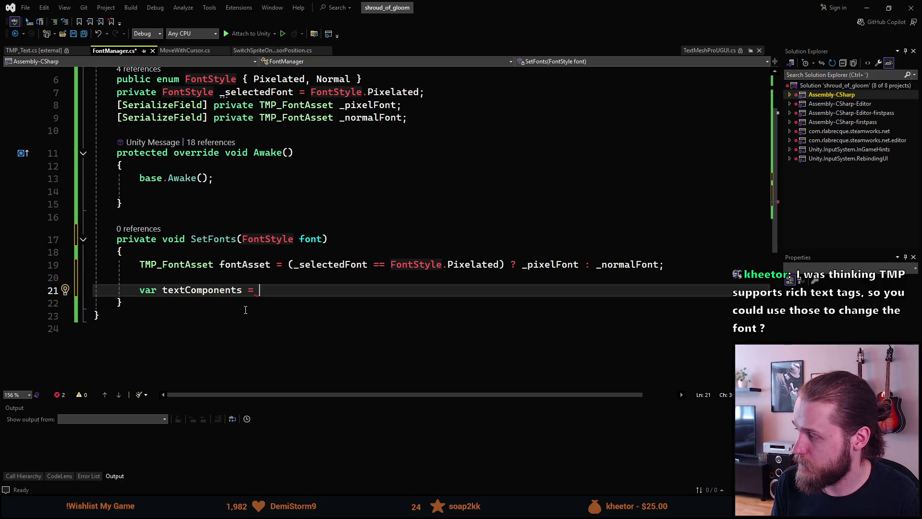
pyautogui.write('Component.Find')
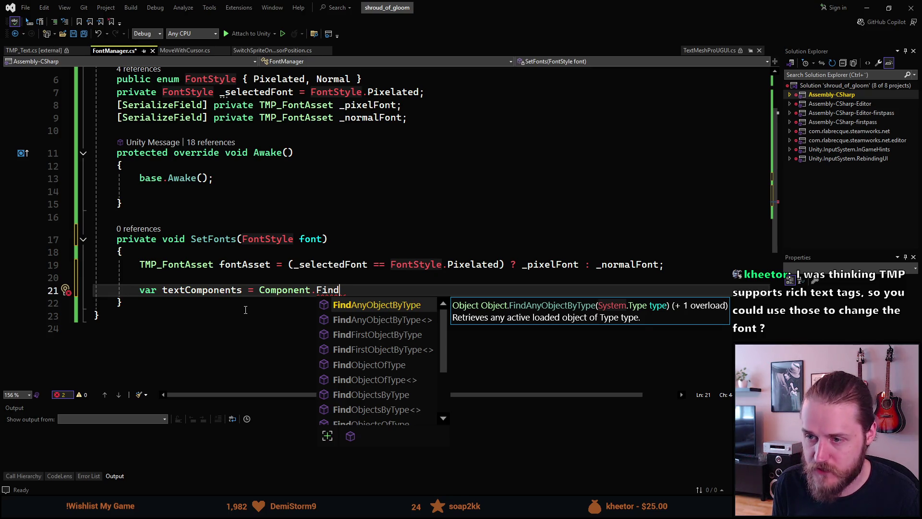
# Step: Assign textComponents from the generic FindObjectsOfType<TextMeshProUGUI> suggestion
pyautogui.press('Down')
pyautogui.press('Down')
pyautogui.press('Down')
pyautogui.press('Down')
pyautogui.press('Down')
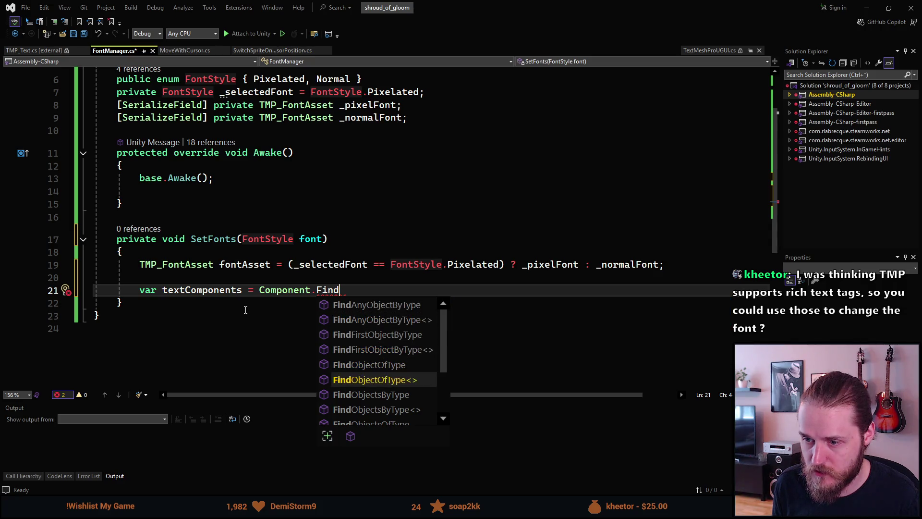
pyautogui.press('Down')
pyautogui.press('Down')
pyautogui.press('Down')
pyautogui.press('Down')
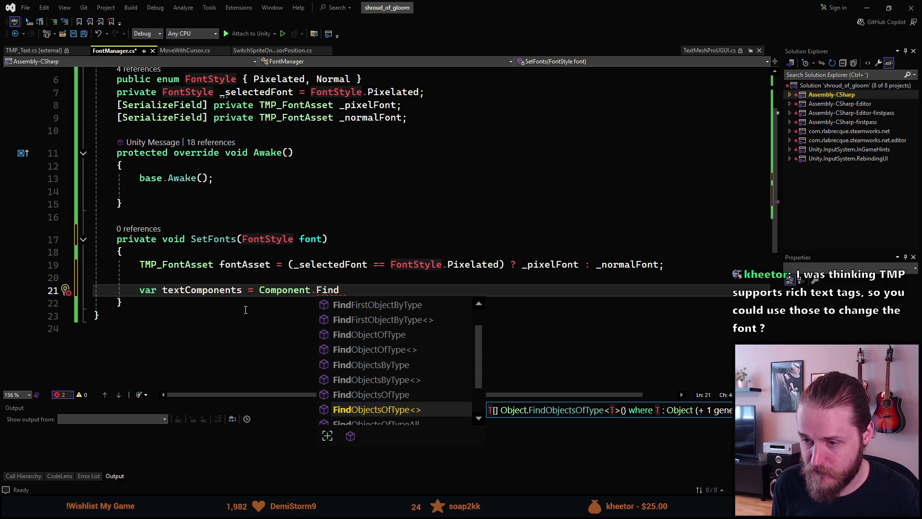
pyautogui.press('Tab')
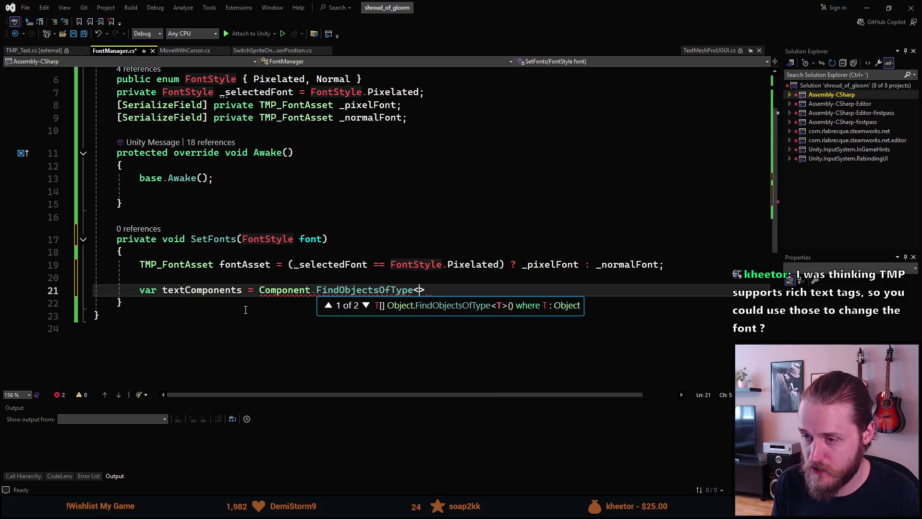
pyautogui.write('TextMesh')
pyautogui.press('Escape')
pyautogui.press('Down')
pyautogui.press('Up')
pyautogui.write('ProUGUI>')
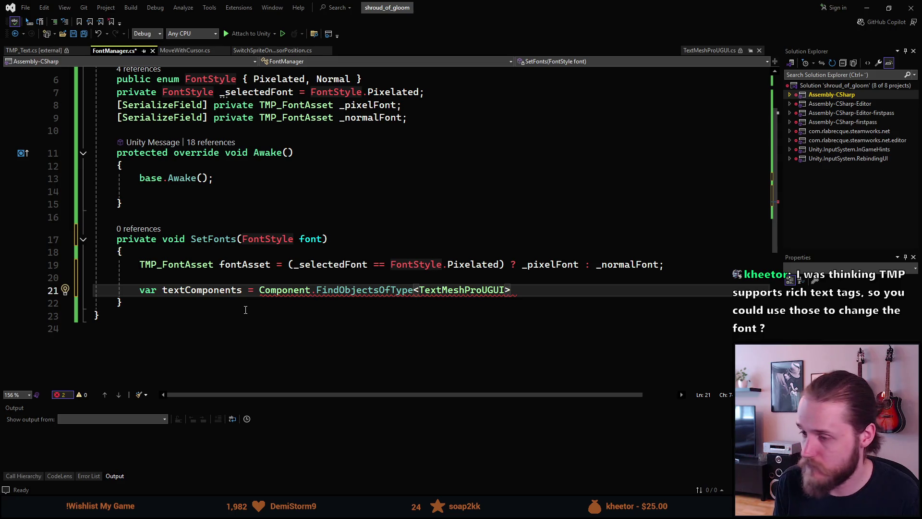
pyautogui.write('(true);')
# Step: Pass (true) so inactive components are included, removing the stray comma
pyautogui.click(534, 289)
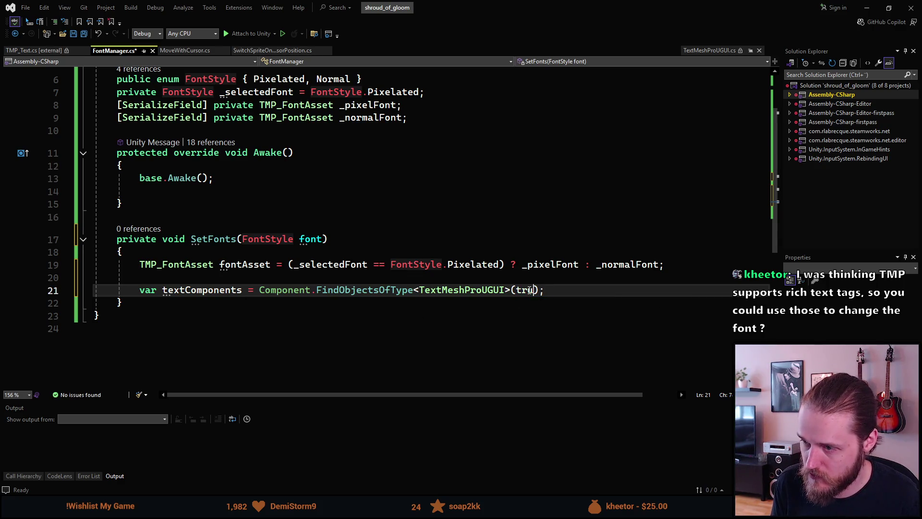
pyautogui.write(',')
pyautogui.press('BackSpace')
pyautogui.write('e')
pyautogui.click(472, 264)
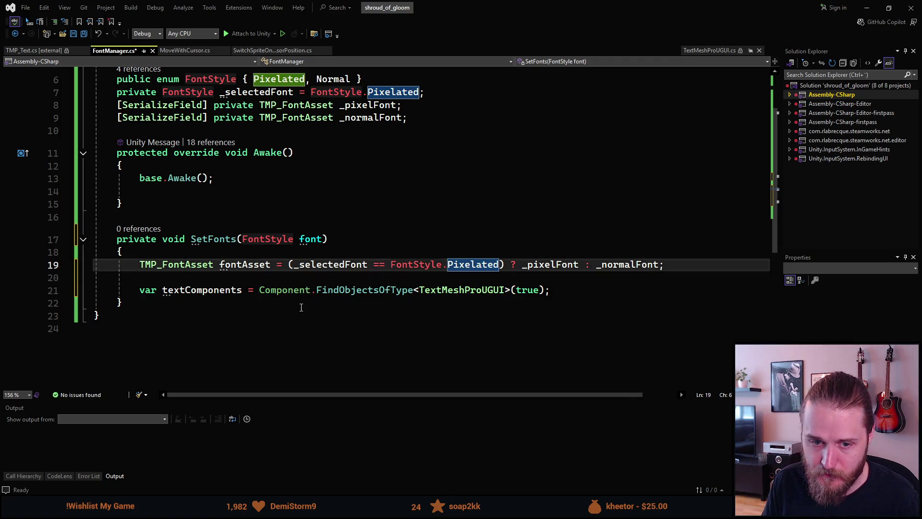
pyautogui.click(302, 304)
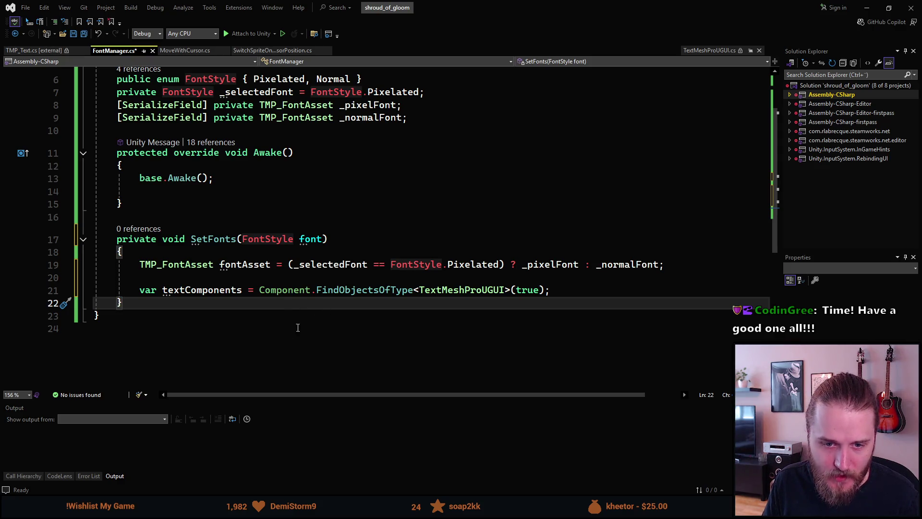
pyautogui.scroll(1, 213, 326)
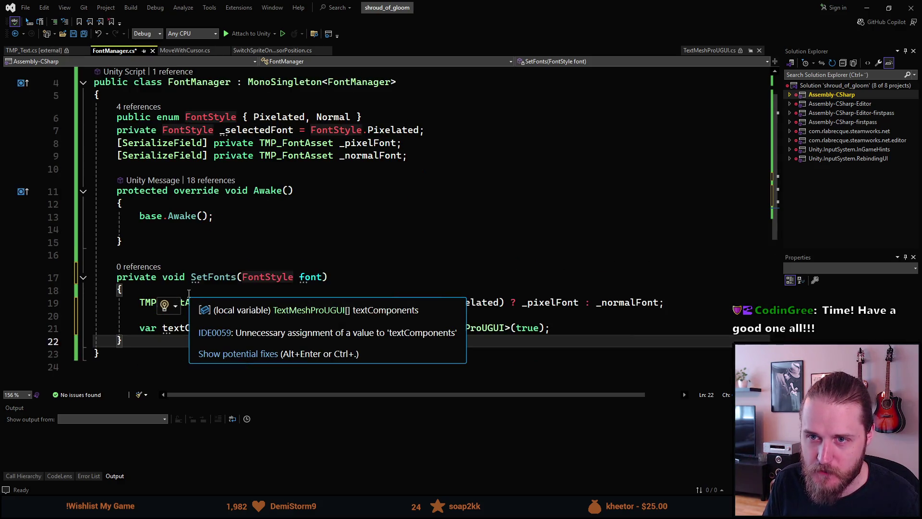
pyautogui.scroll(1, 182, 269)
pyautogui.moveTo(162, 194)
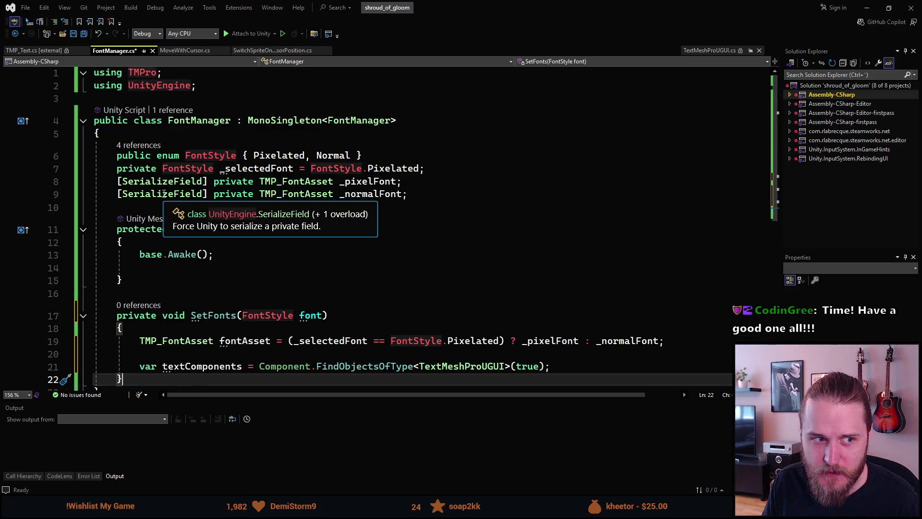
pyautogui.scroll(-1, 163, 193)
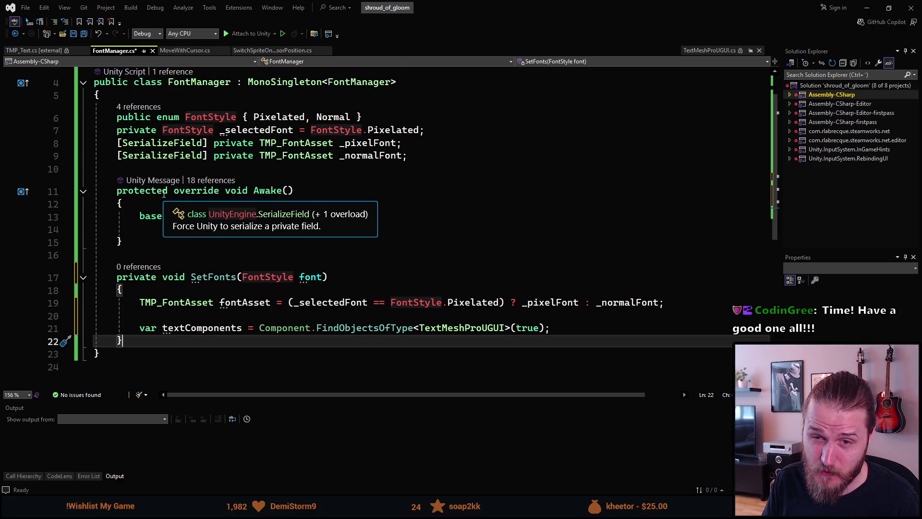
pyautogui.scroll(-1, 165, 194)
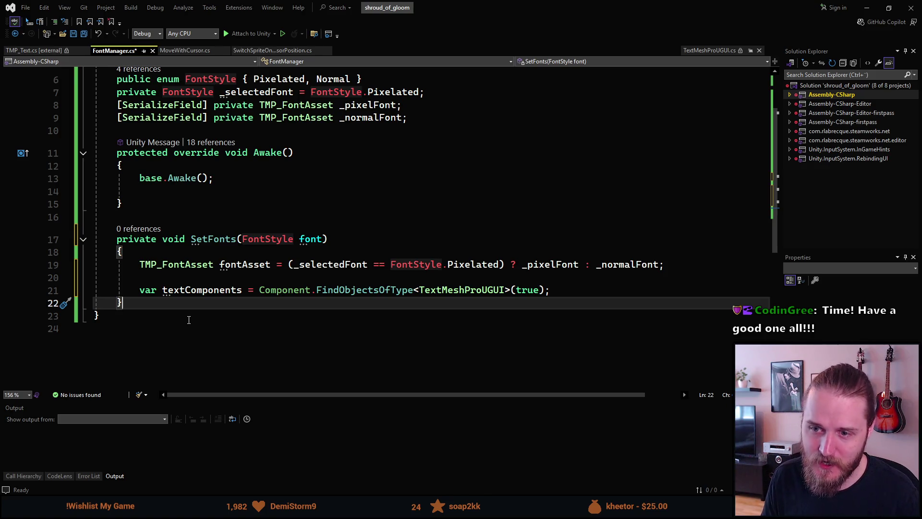
pyautogui.scroll(2, 190, 320)
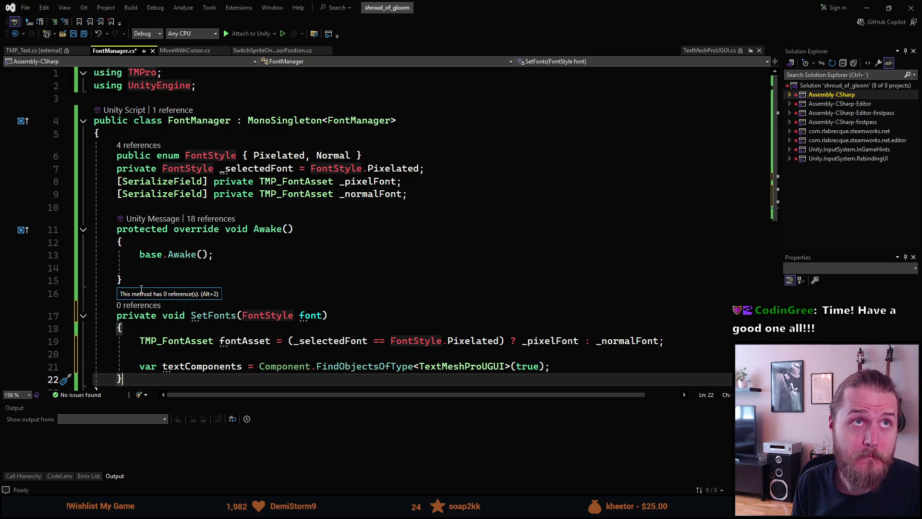
pyautogui.click(216, 265)
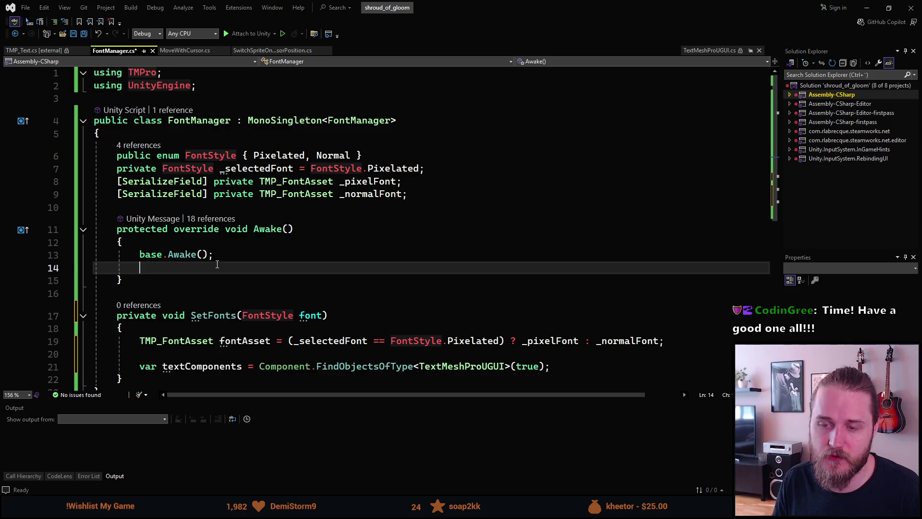
pyautogui.write('"<font =')
# Step: Erase the trial '<font=' tag and blank line so Awake holds only base.Awake(), then review SetFonts lines
pyautogui.press('BackSpace')
pyautogui.press('BackSpace')
pyautogui.write('=123123')
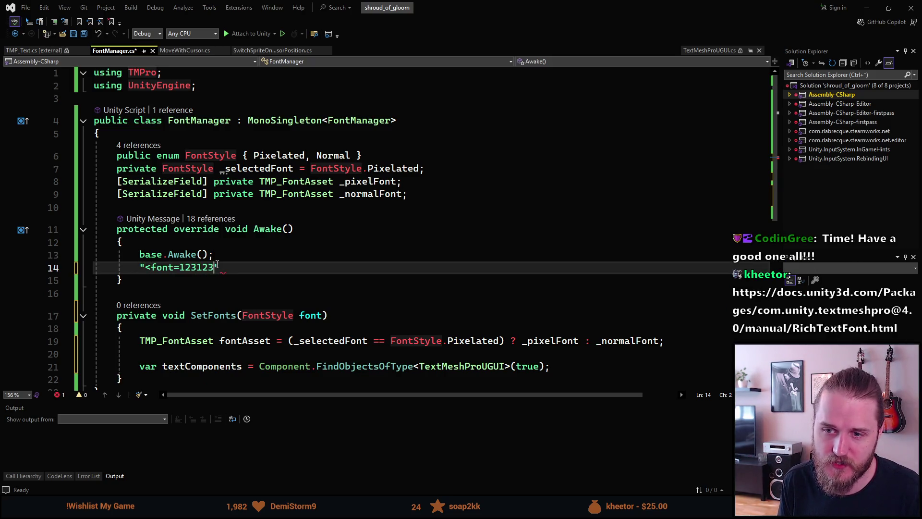
pyautogui.press('BackSpace')
pyautogui.press('BackSpace')
pyautogui.press('BackSpace')
pyautogui.press('BackSpace')
pyautogui.press('BackSpace')
pyautogui.press('BackSpace')
pyautogui.press('BackSpace')
pyautogui.press('BackSpace')
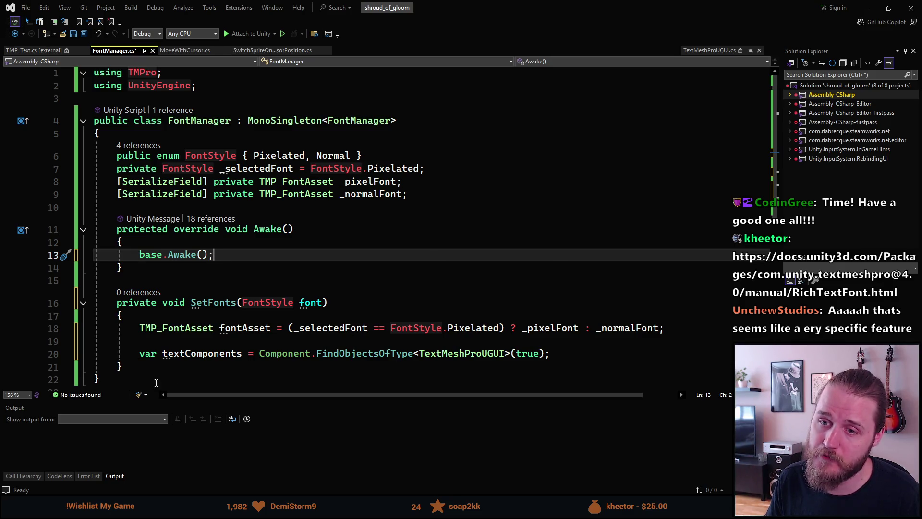
pyautogui.click(287, 317)
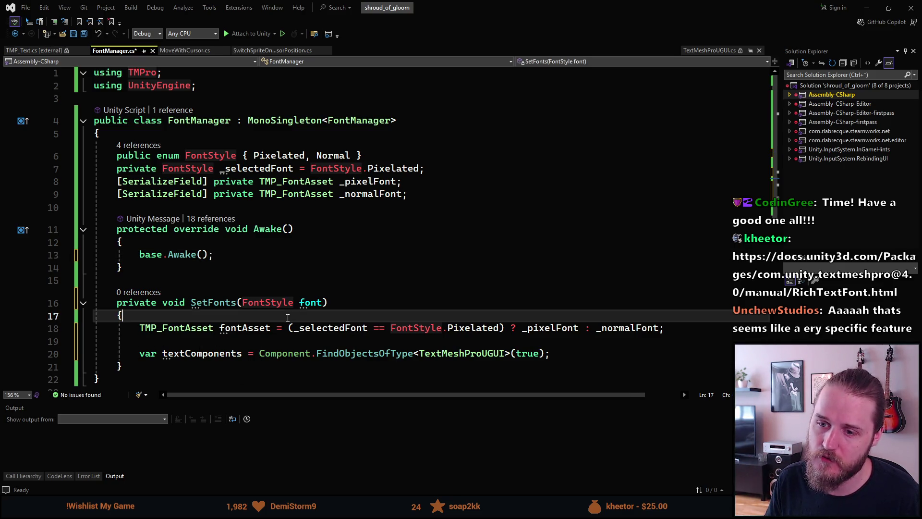
pyautogui.moveTo(177, 328)
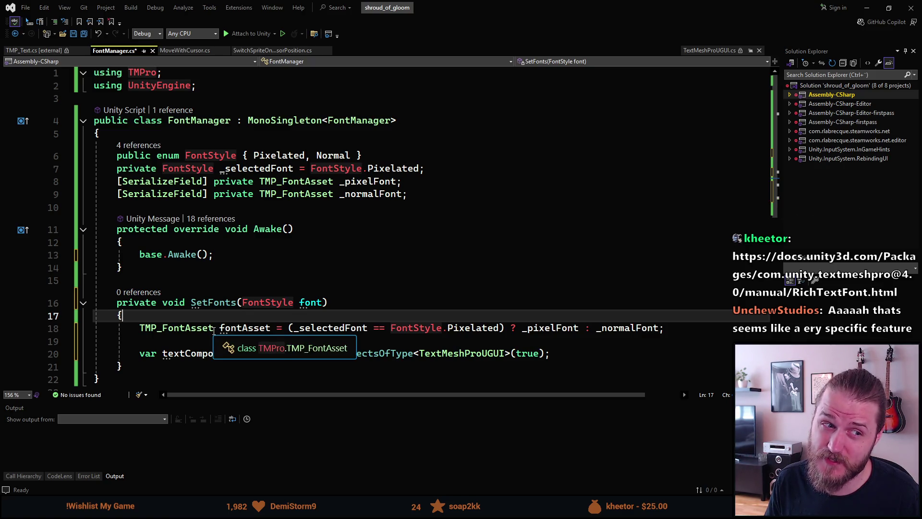
pyautogui.click(244, 328)
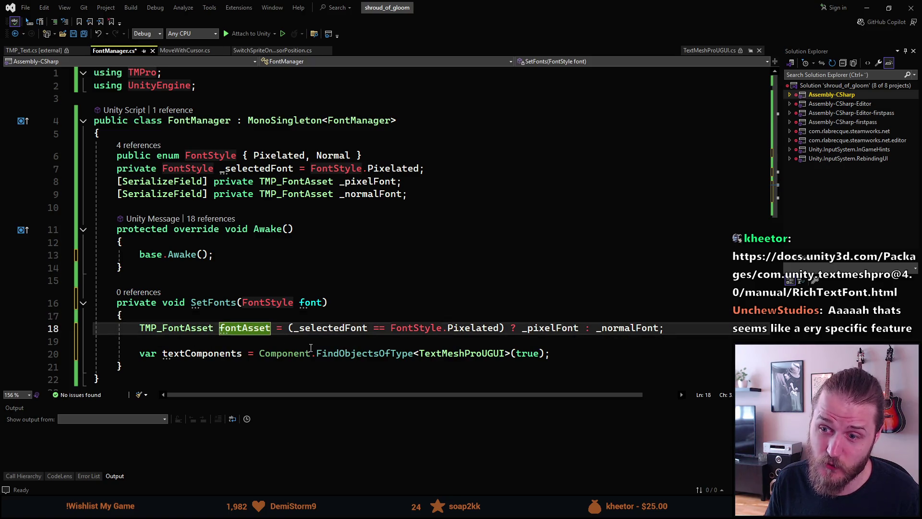
pyautogui.click(337, 355)
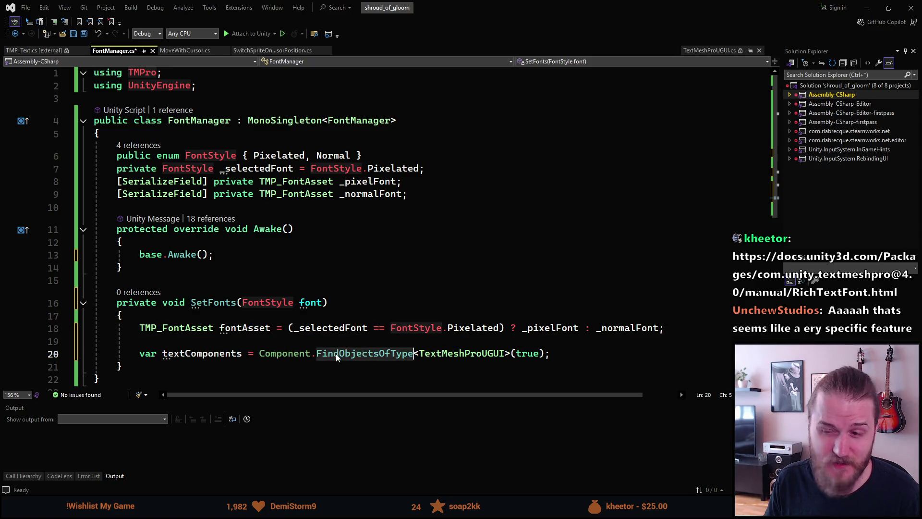
pyautogui.scroll(-1, 336, 355)
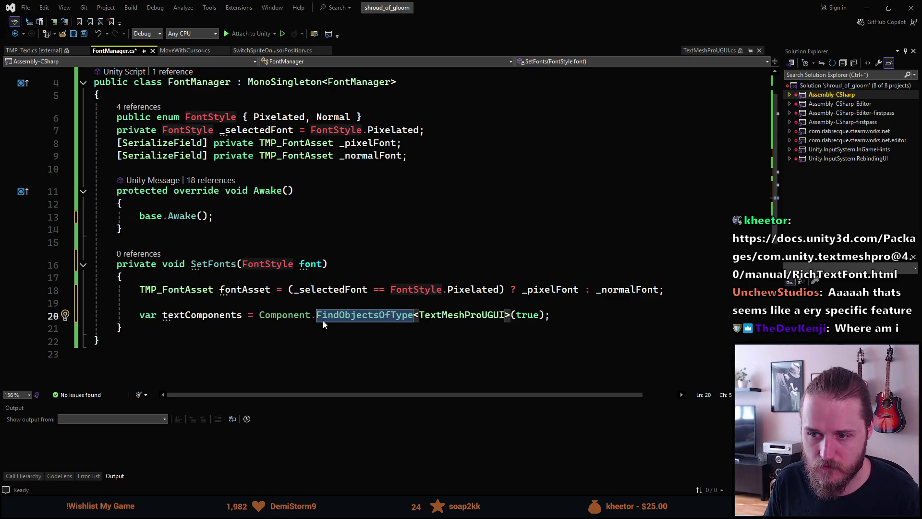
# Step: Remove the 'Component.' prefix so FindObjectsOfType<TextMeshProUGUI>(true) is called directly
pyautogui.click(317, 316)
pyautogui.hotkey('ctrl', 'BackSpace')
pyautogui.hotkey('ctrl', 'BackSpace')
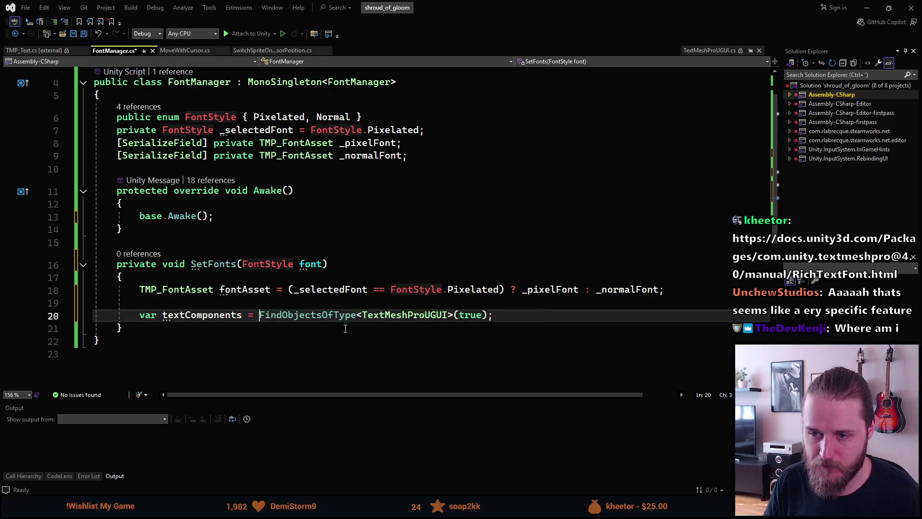
pyautogui.click(515, 313)
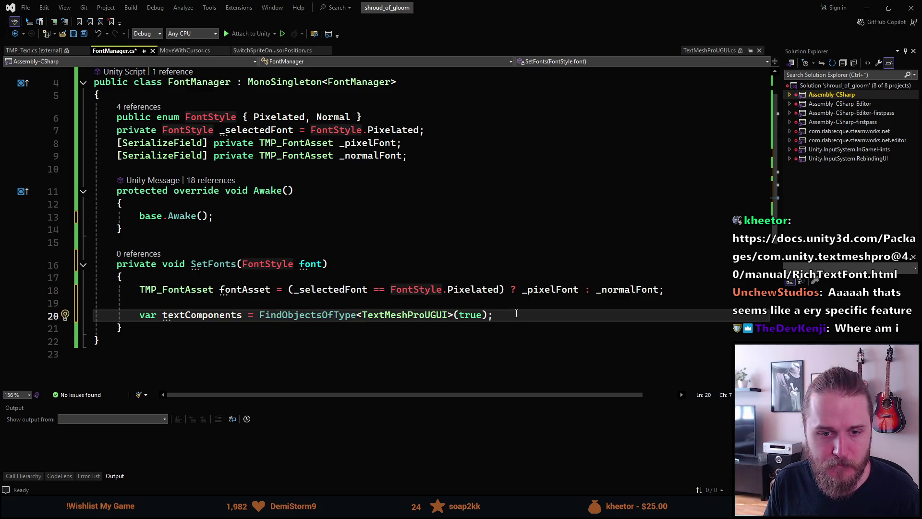